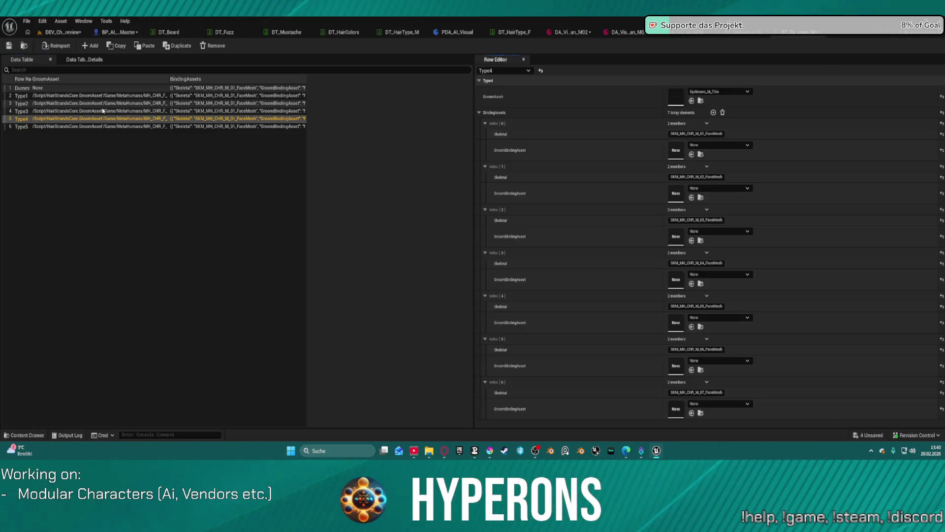
# Expand All binding assets for rows Type3, Type2 and Type1, then switch to BP_AI_Interactor_Master.
pyautogui.rightClick(527, 115)
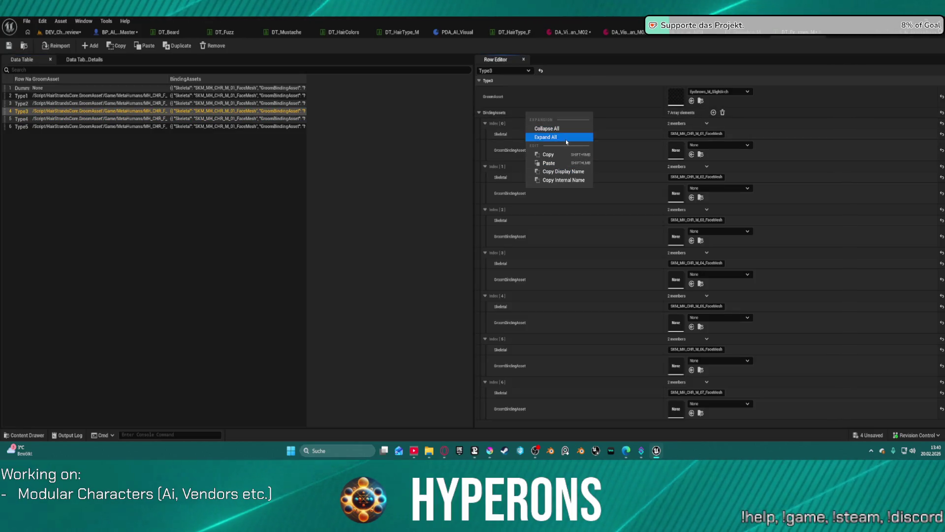
pyautogui.click(566, 140)
pyautogui.click(124, 102)
pyautogui.rightClick(555, 115)
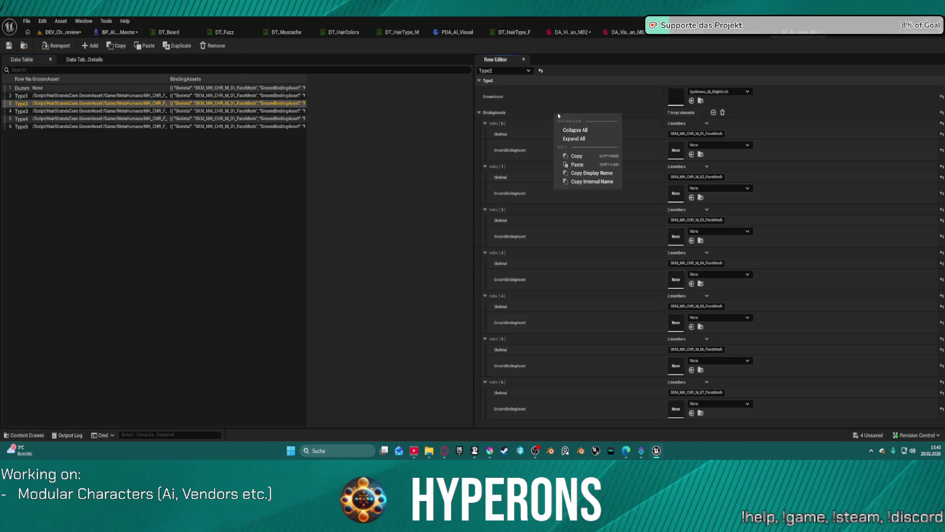
pyautogui.click(565, 140)
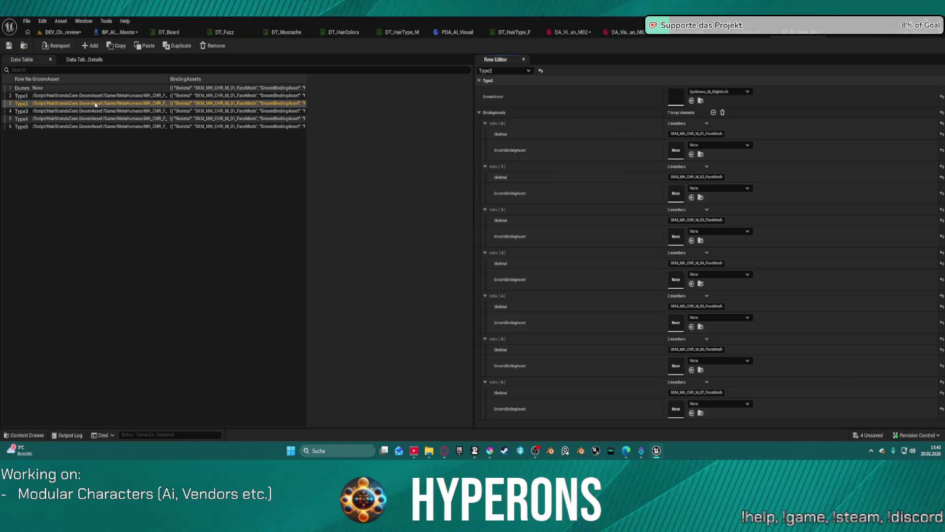
pyautogui.click(111, 95)
pyautogui.rightClick(526, 113)
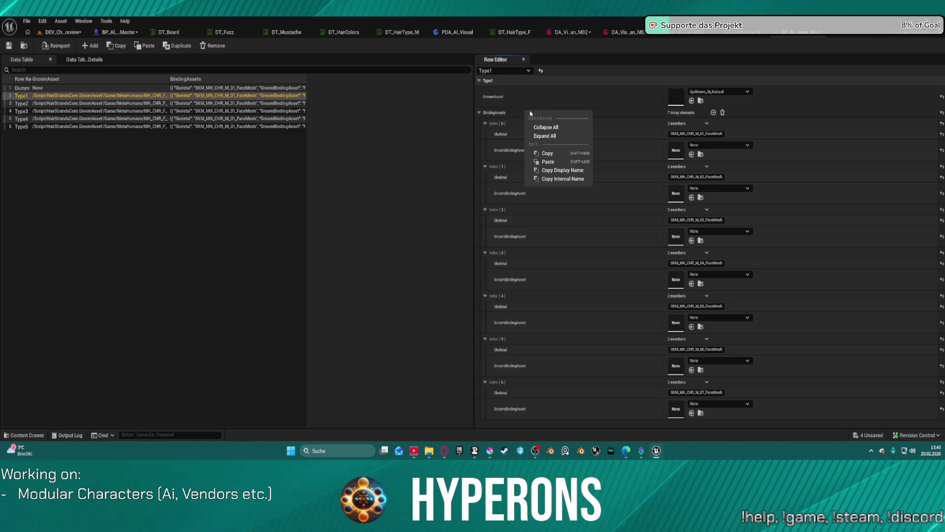
pyautogui.click(562, 138)
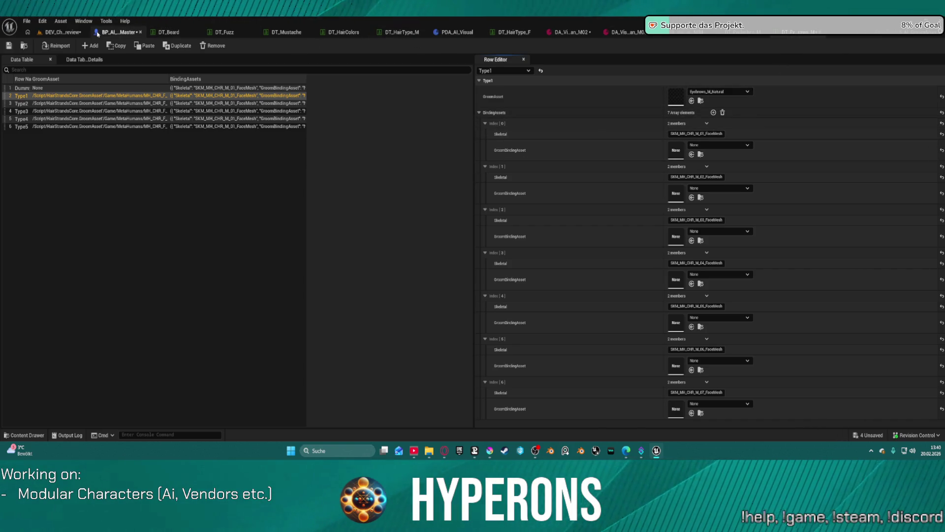
pyautogui.click(116, 32)
# In AddEyebrows, set the Get Data Table Row lookup's Data Table to DT_Eyebrows_F.
pyautogui.scroll(-3, 491, 216)
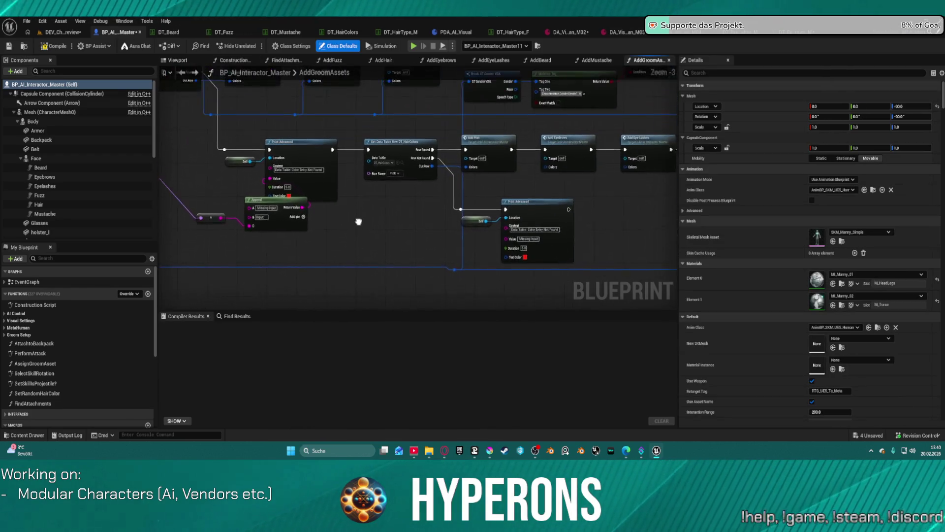
pyautogui.click(440, 60)
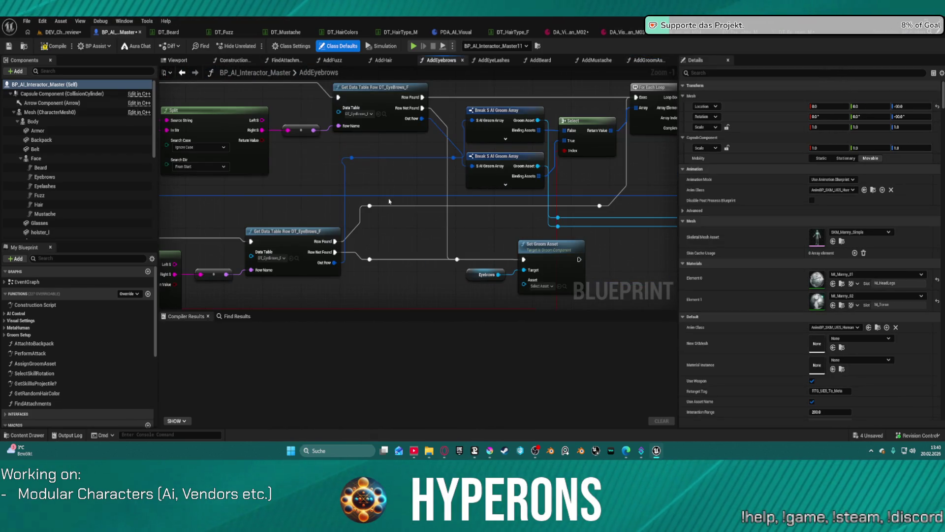
pyautogui.moveTo(401, 229)
pyautogui.mouseDown()
pyautogui.moveTo(413, 201)
pyautogui.moveTo(538, 281)
pyautogui.mouseUp()
pyautogui.click(517, 210)
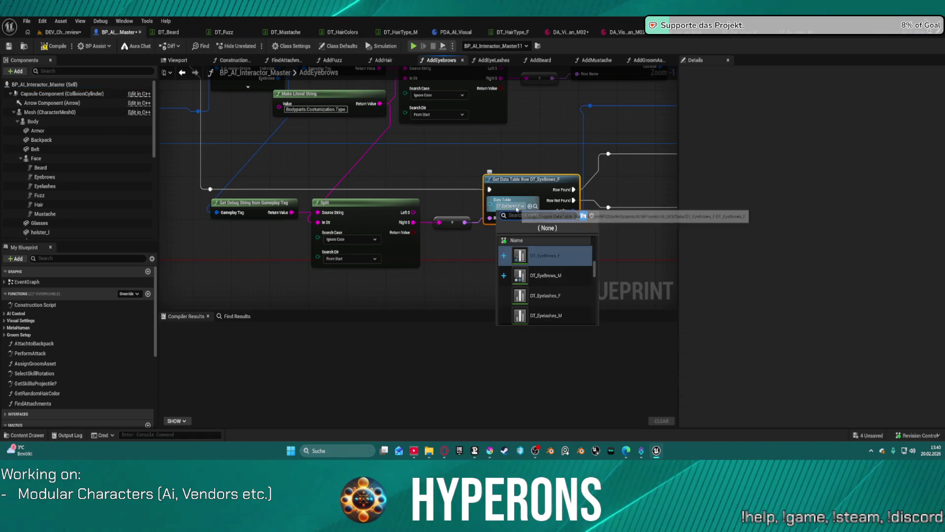
pyautogui.click(555, 276)
pyautogui.moveTo(526, 164)
pyautogui.mouseDown()
pyautogui.moveTo(422, 201)
pyautogui.moveTo(353, 208)
pyautogui.mouseUp()
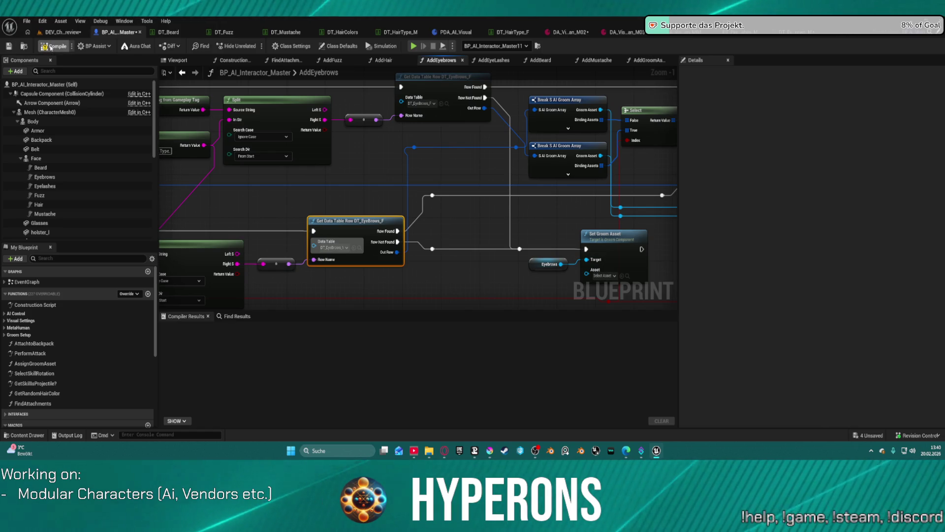
# Save the blueprint with Ctrl+S, checking it out, and close the DT_HairType_M editor.
pyautogui.hotkey('ctrl', 's')
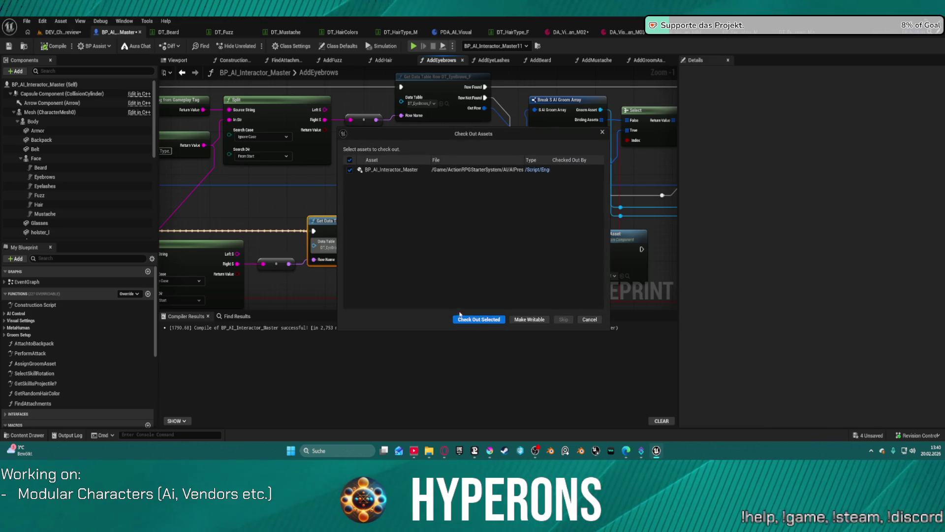
pyautogui.click(480, 320)
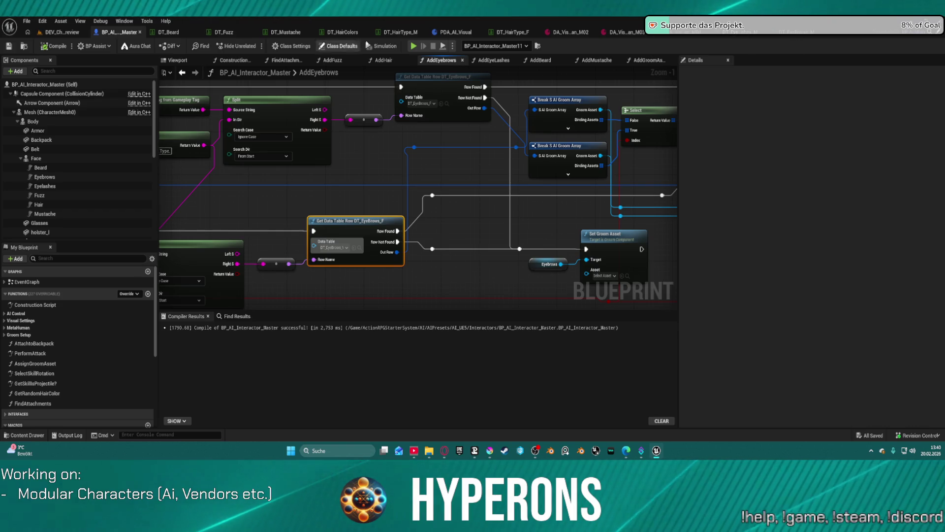
pyautogui.middleClick(394, 38)
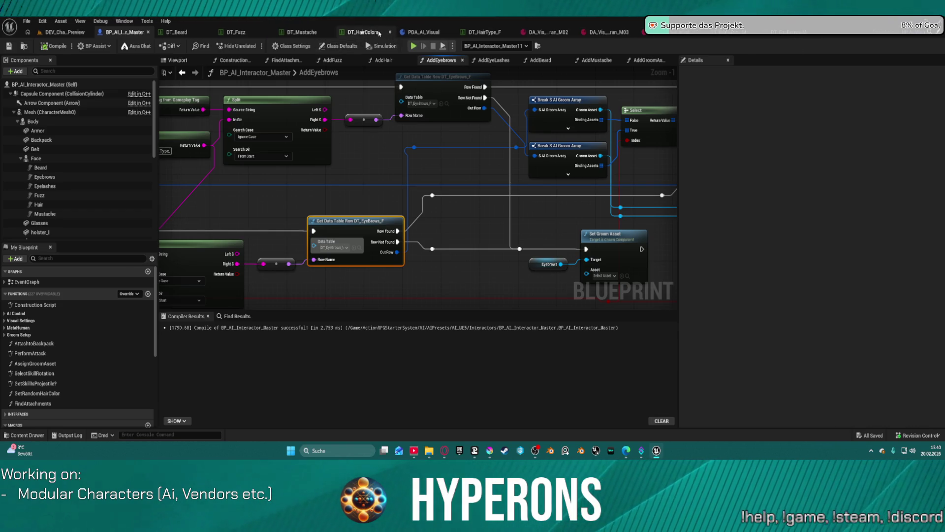
# Close DT_HairColors and DT_HairType_F; give DT_Eyelashes_M Type1 Eyelashes_S_Sparse with index-1 Eyelashes_S_Sparse_Binding.
pyautogui.middleClick(360, 33)
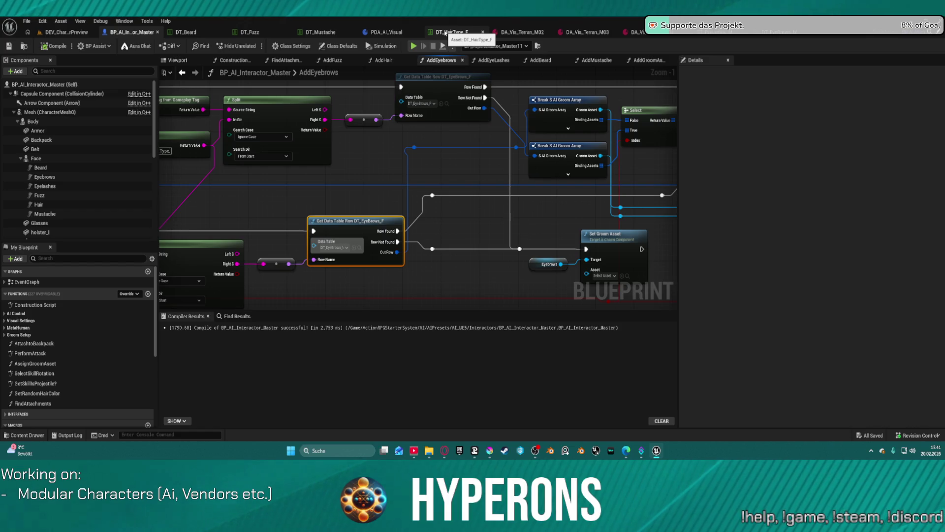
pyautogui.middleClick(446, 33)
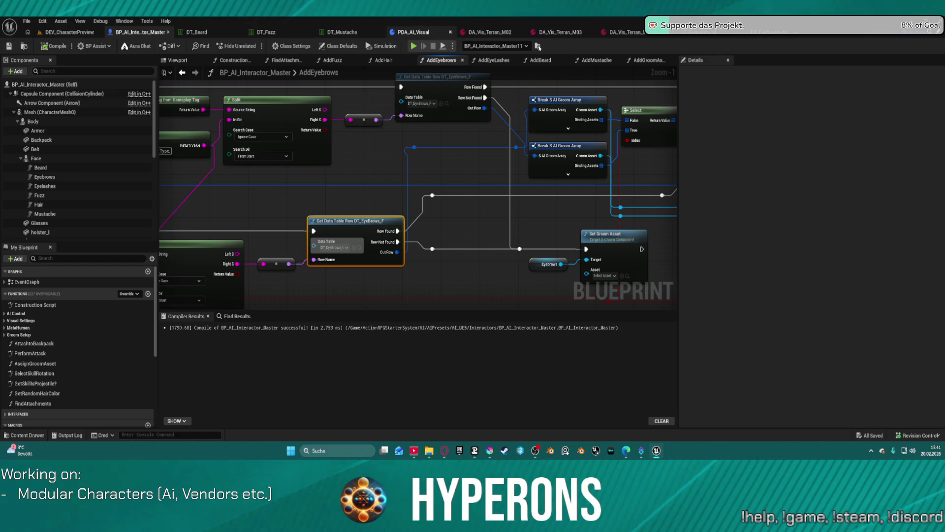
pyautogui.click(698, 35)
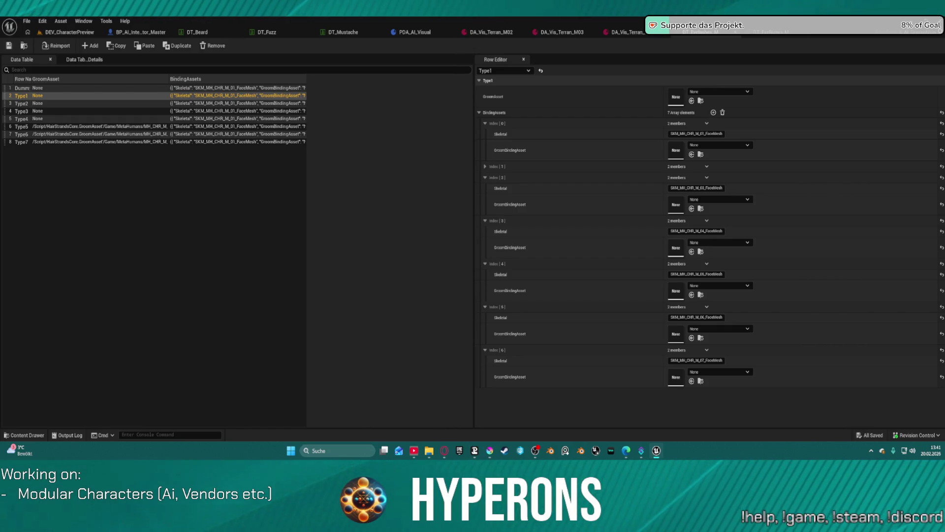
pyautogui.keyDown('shift'); pyautogui.click(593, 105); pyautogui.keyUp('shift')
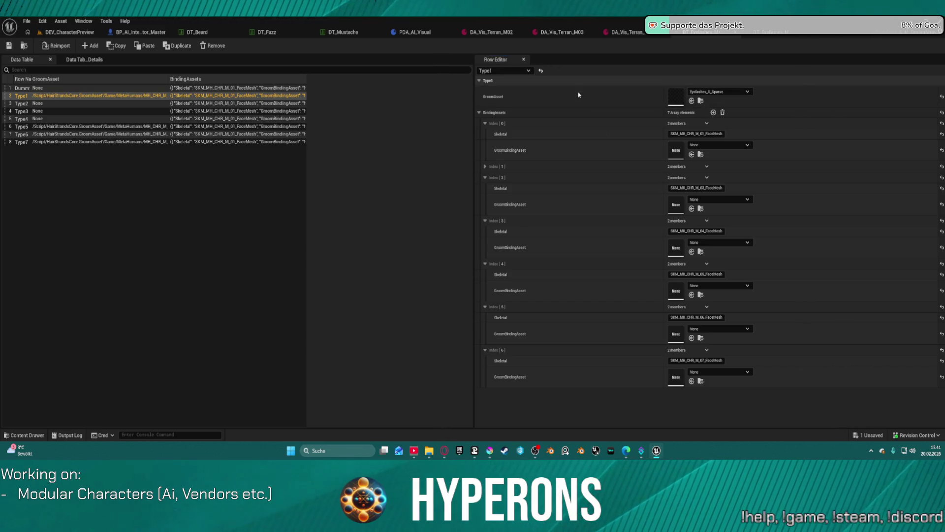
pyautogui.click(486, 167)
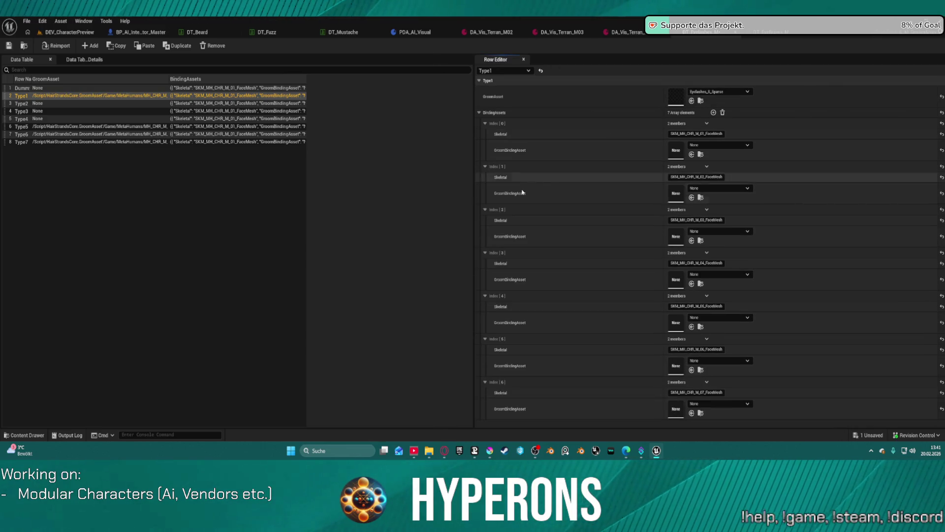
pyautogui.keyDown('shift'); pyautogui.click(517, 190); pyautogui.keyUp('shift')
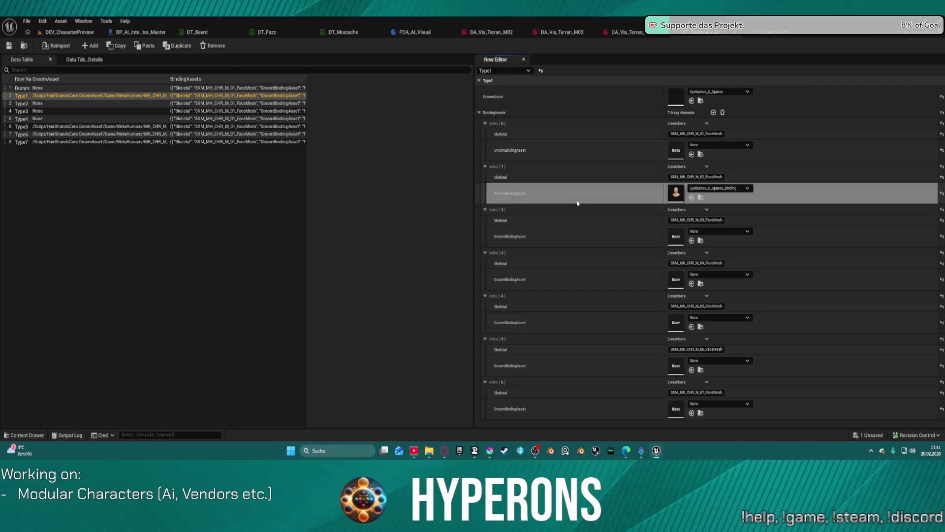
# Save and check out DT_Eyelashes_M, then return to the DEV_CharacterPreview level.
pyautogui.click(8, 49)
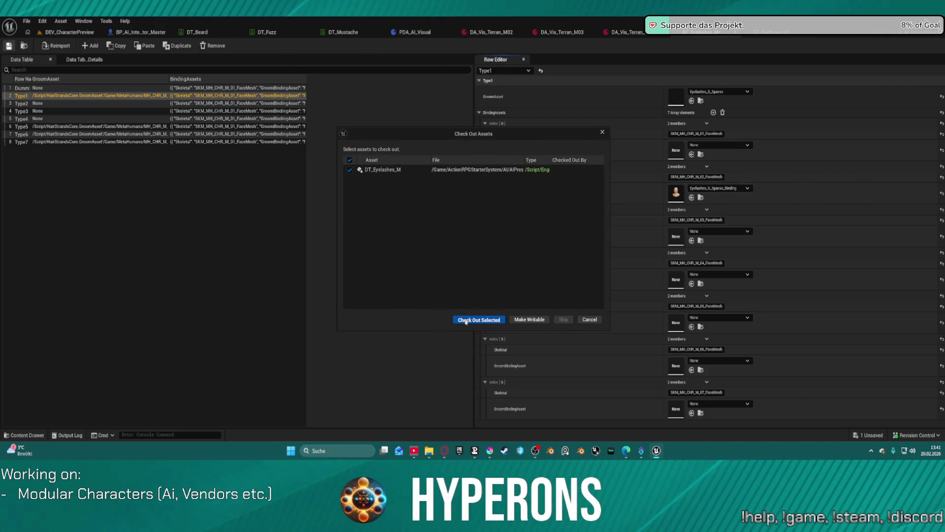
pyautogui.click(466, 320)
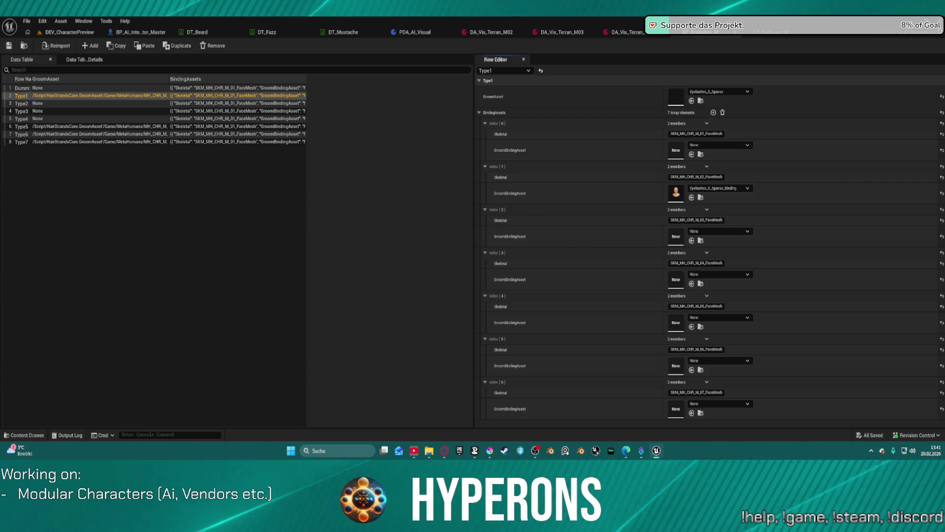
pyautogui.click(64, 33)
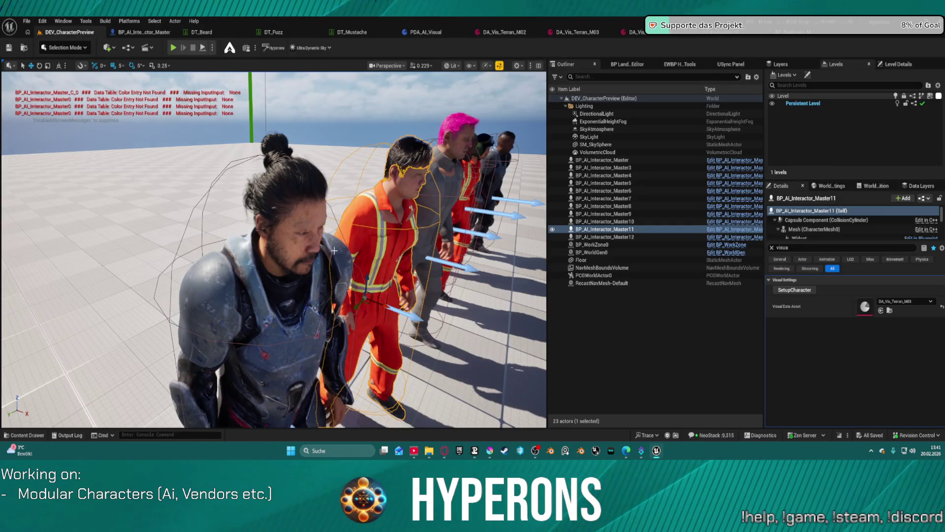
# Select BP_AI_Interactor_Master12, run SetupCharacter, frame it with F, then go back to DT_Eyelashes_M.
pyautogui.scroll(5, 335, 251)
pyautogui.scroll(-2, 274, 250)
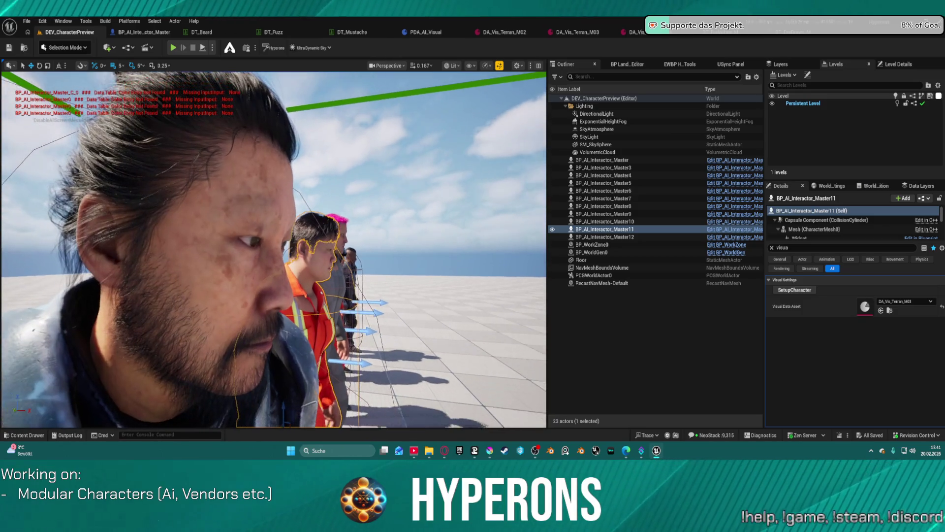
pyautogui.click(216, 289)
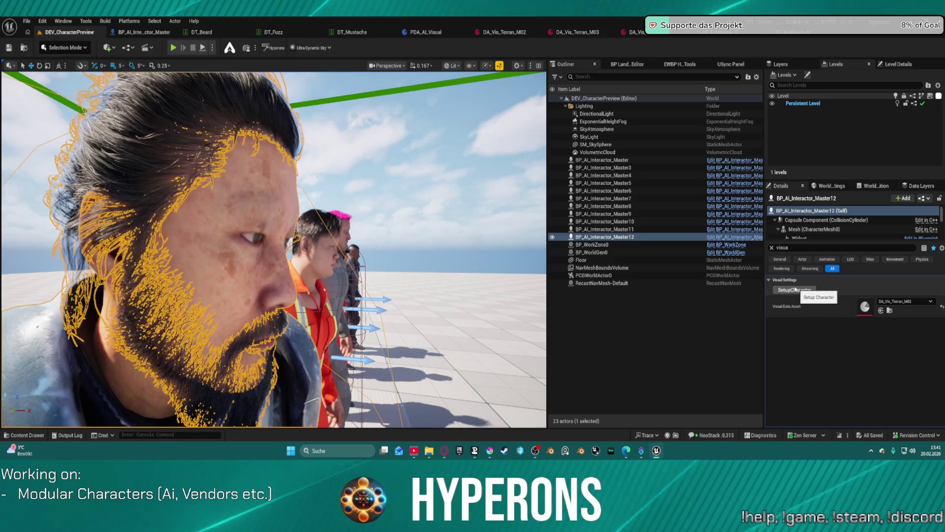
pyautogui.click(796, 290)
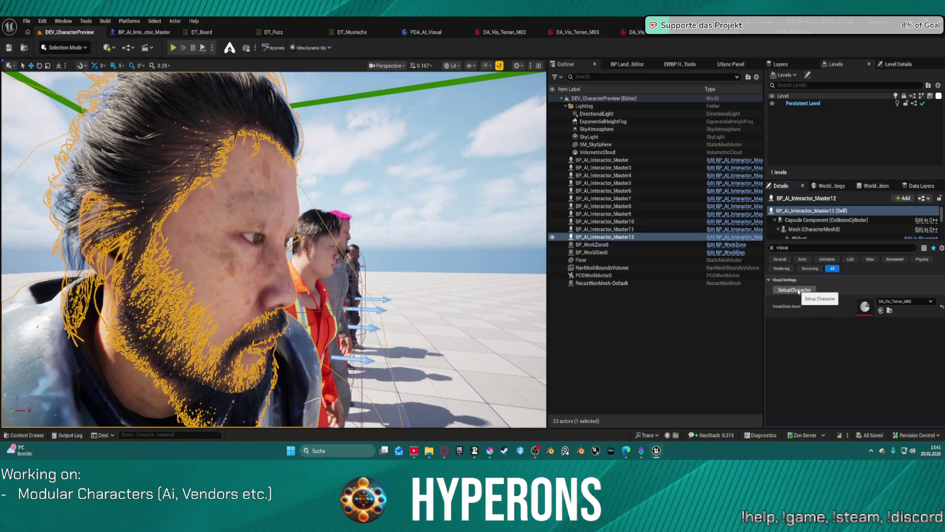
pyautogui.press('f')
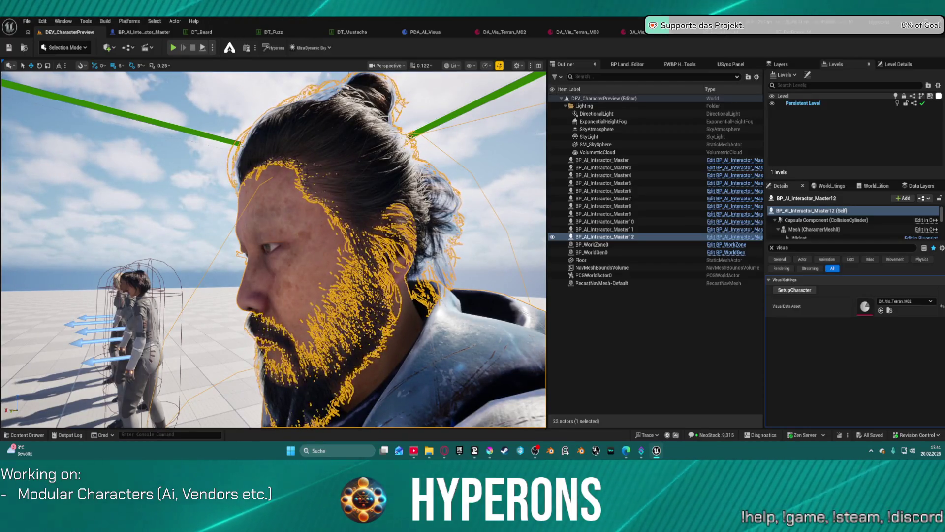
pyautogui.click(793, 32)
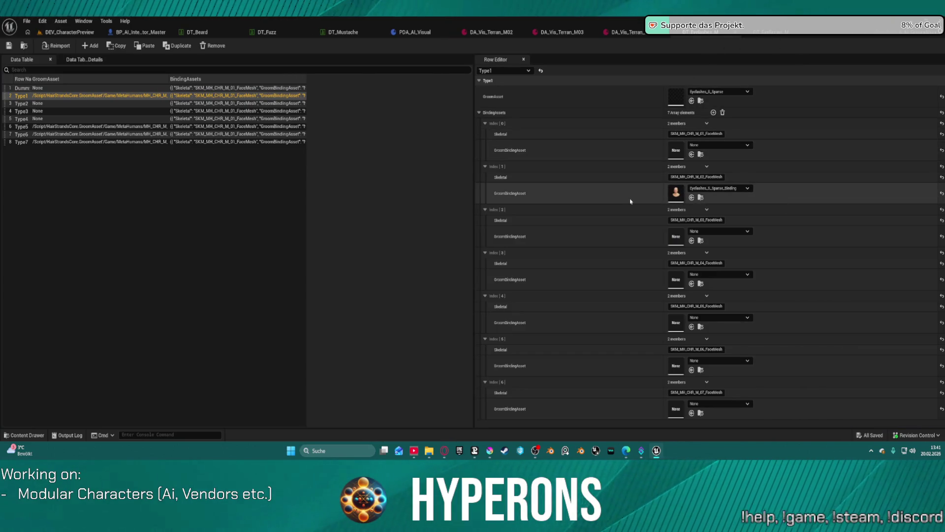
pyautogui.click(504, 35)
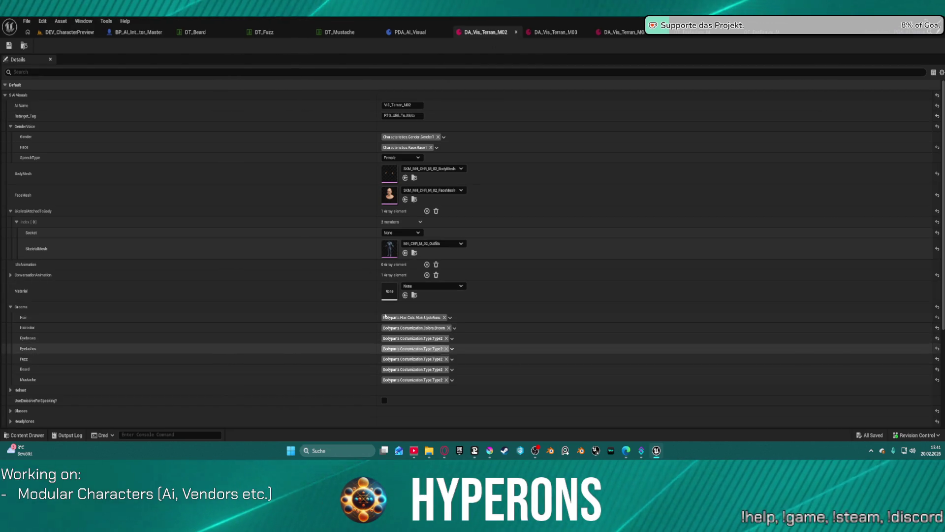
pyautogui.click(8, 45)
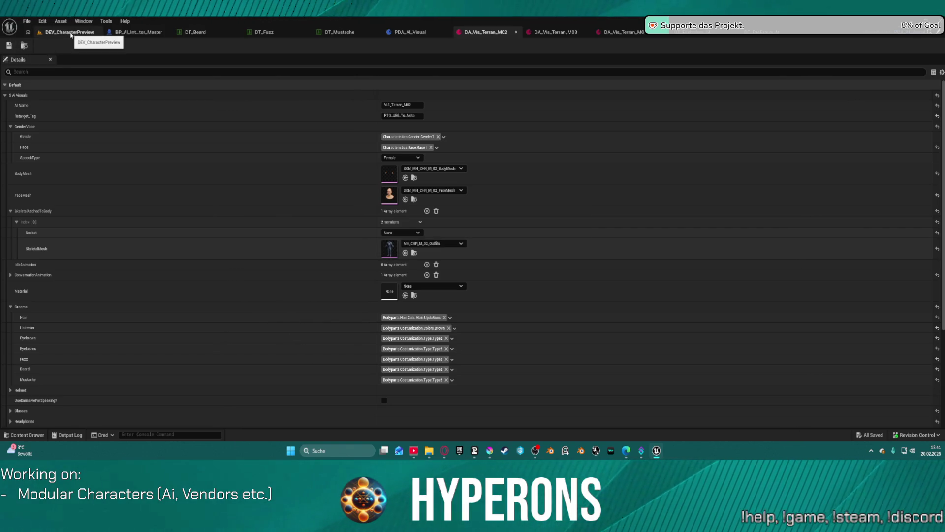
pyautogui.click(695, 32)
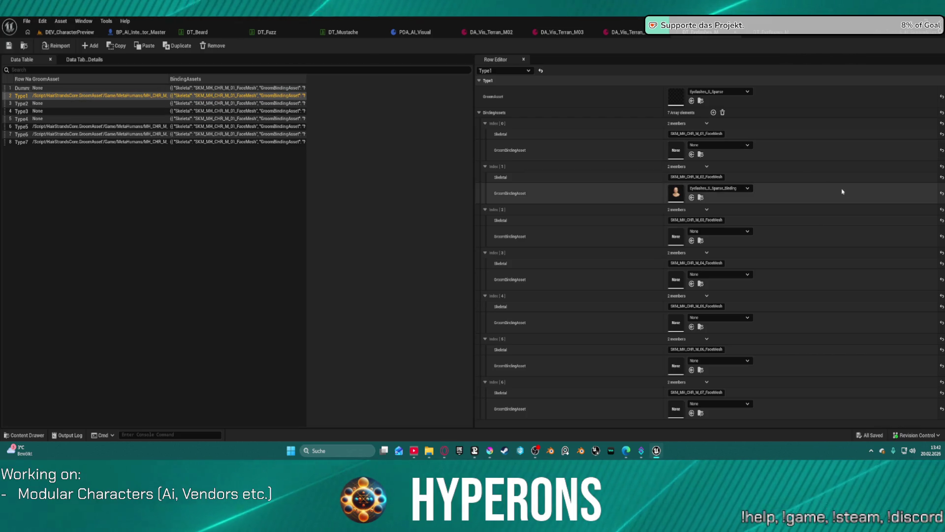
pyautogui.click(941, 192)
# Reset Type1's groom and binding to None; give Type2 Eyelashes_S_Sparse with index-1 Eyelashes_S_Sparse_Binding.
pyautogui.click(941, 193)
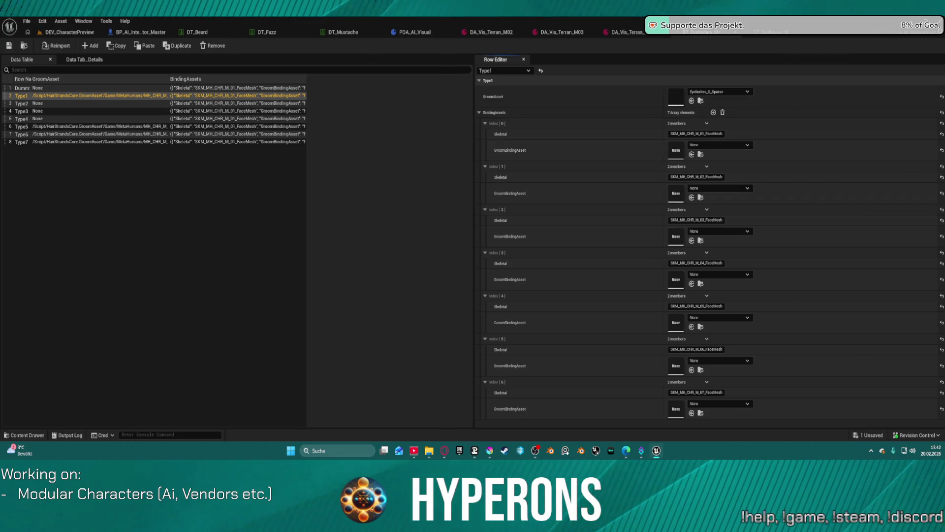
pyautogui.click(941, 98)
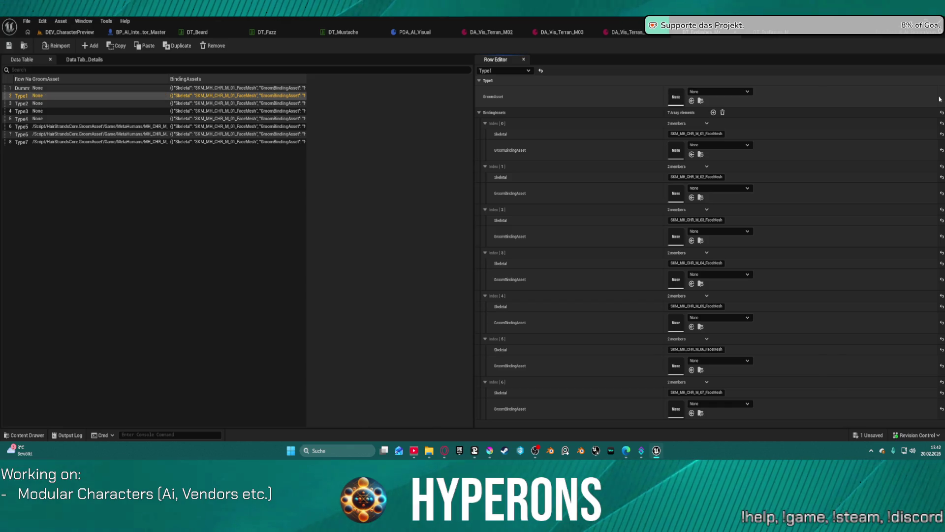
pyautogui.click(57, 105)
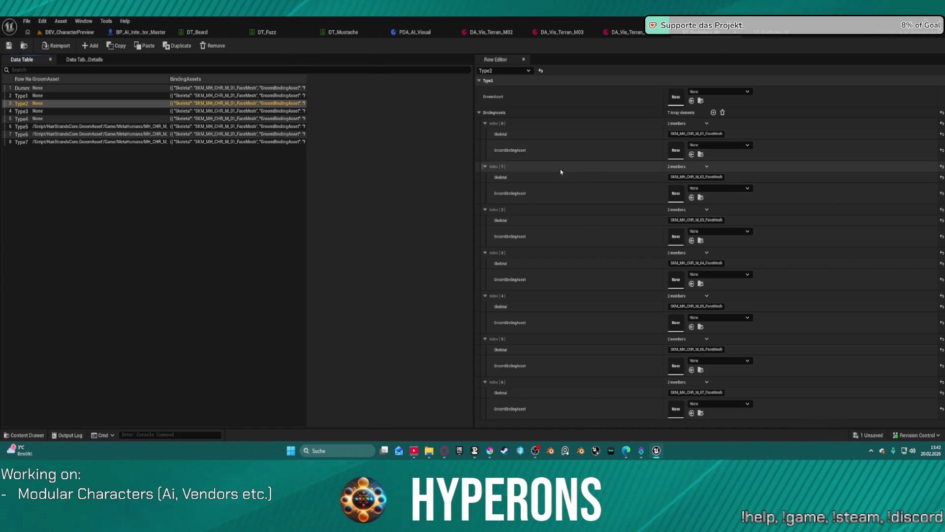
pyautogui.click(611, 195)
pyautogui.hotkey('ctrl', 'v')
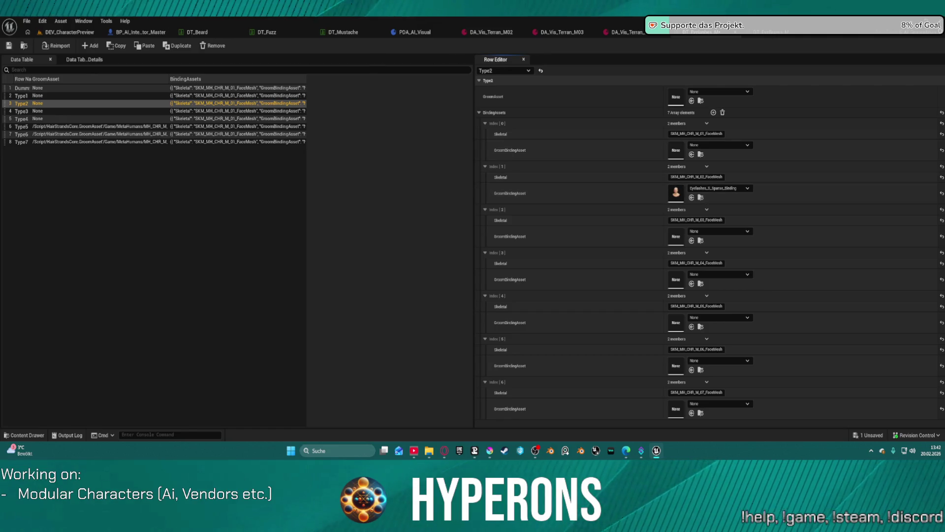
pyautogui.click(611, 97)
pyautogui.hotkey('ctrl', 'v')
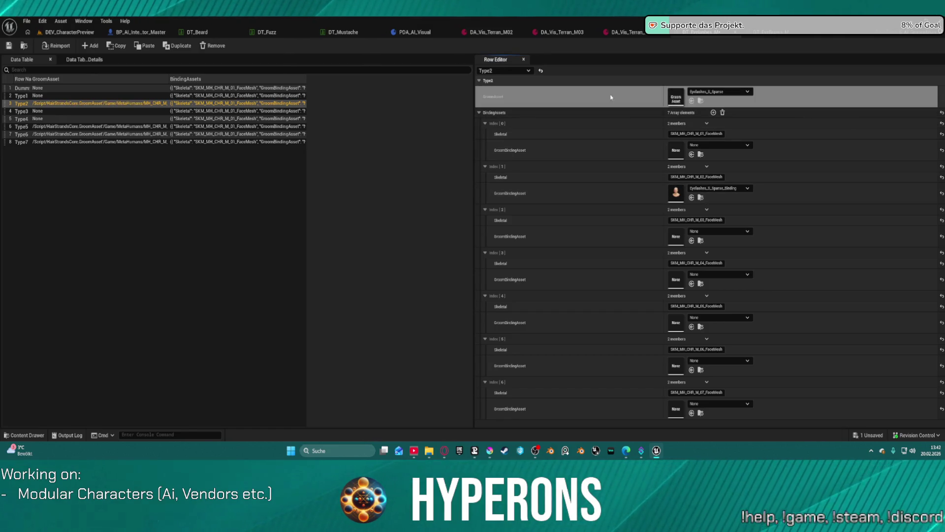
# Save the eyelash data table and return to BP_AI_Interactor_Master.
pyautogui.click(9, 45)
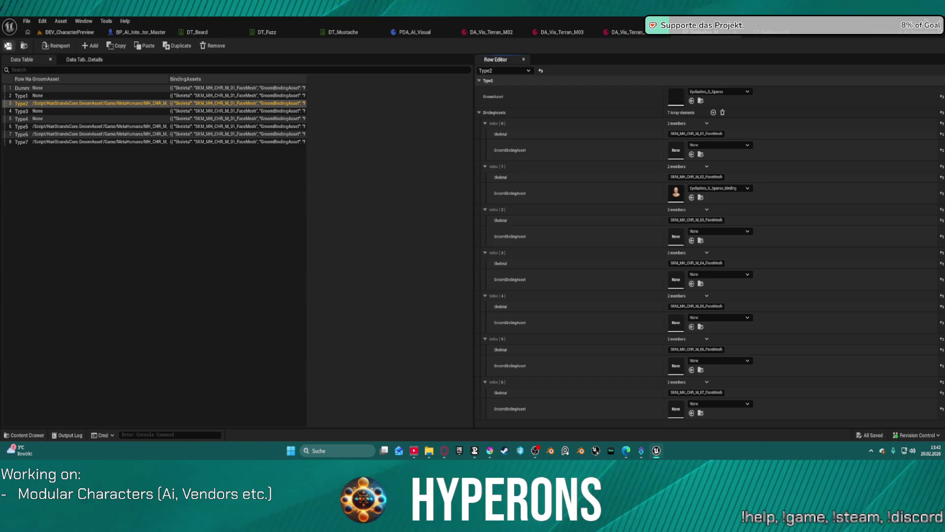
pyautogui.click(8, 46)
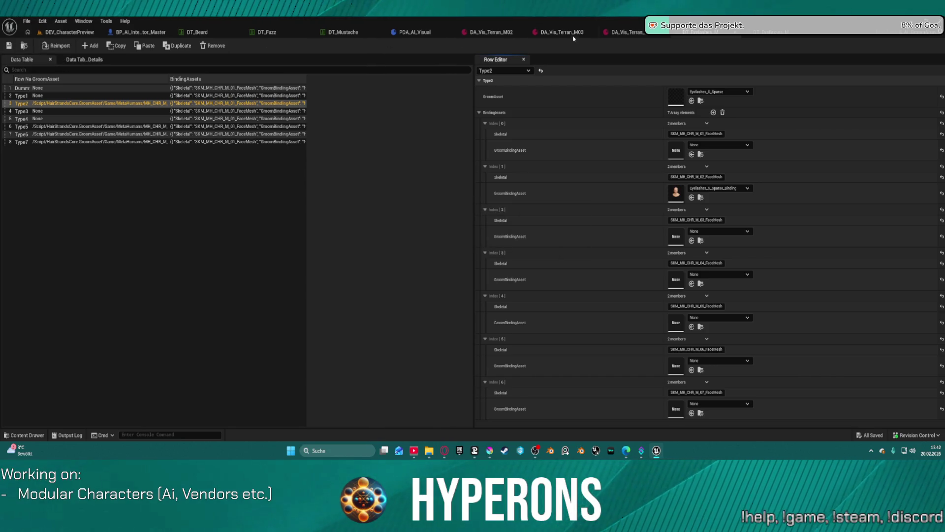
pyautogui.click(131, 33)
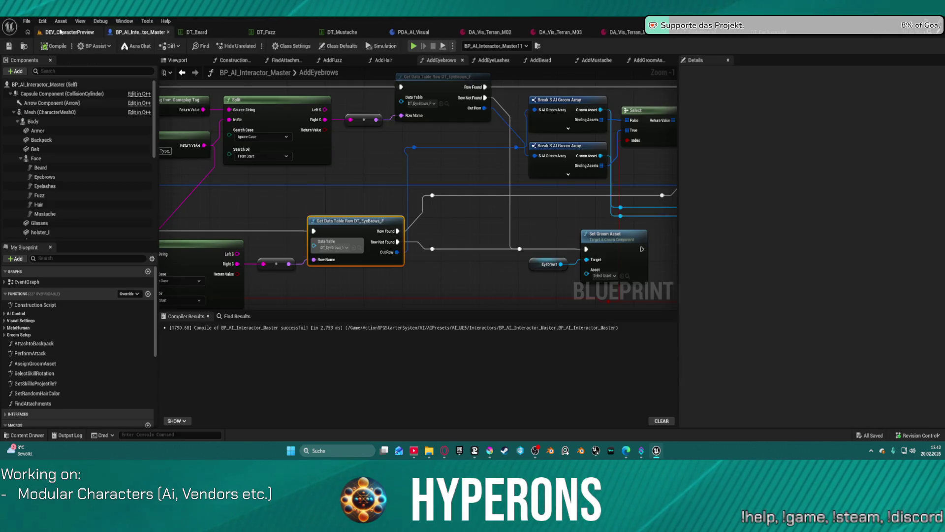
# In DEV_CharacterPreview, deselect the character and move the camera in toward the face.
pyautogui.click(60, 32)
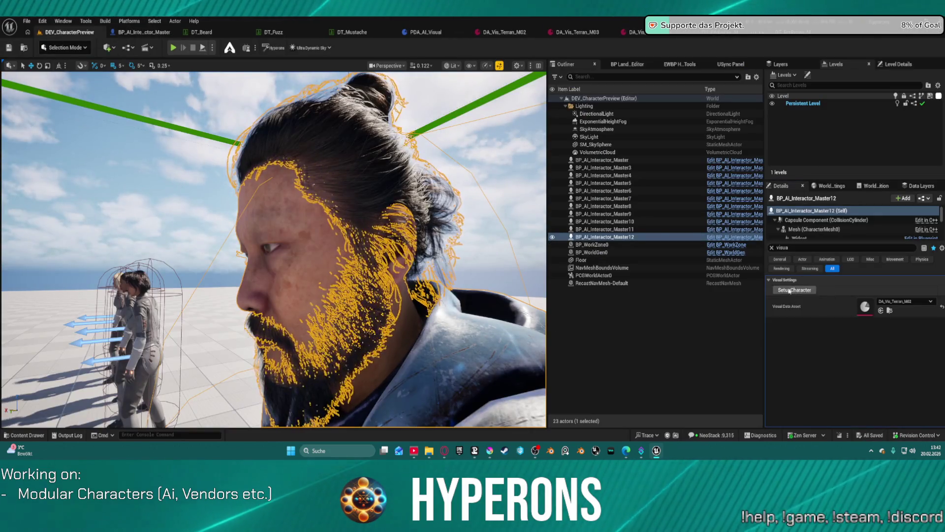
pyautogui.click(485, 139)
pyautogui.scroll(-2, 485, 139)
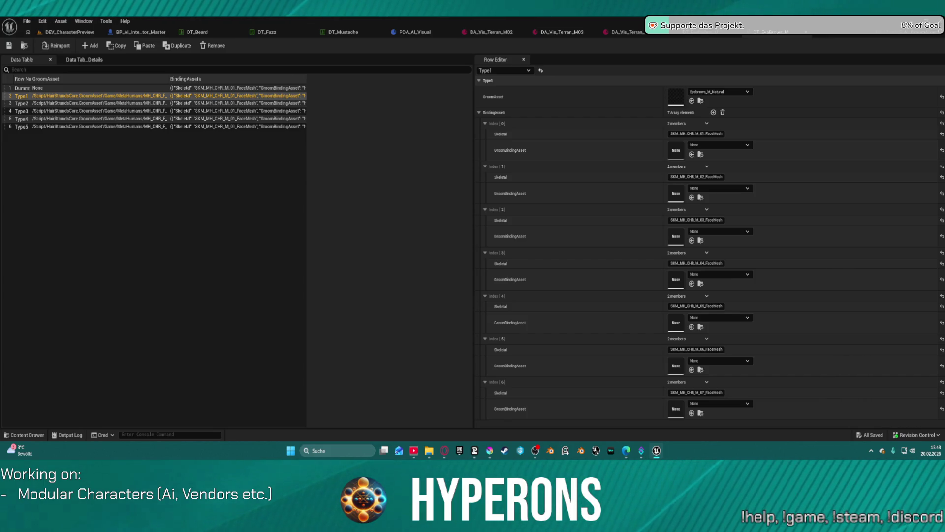
# Give Type1 the Eyebrows_M_Messy groom with Eyebrows_M_Messy_Binding at index 1, and save.
pyautogui.keyDown('shift'); pyautogui.click(617, 94); pyautogui.keyUp('shift')
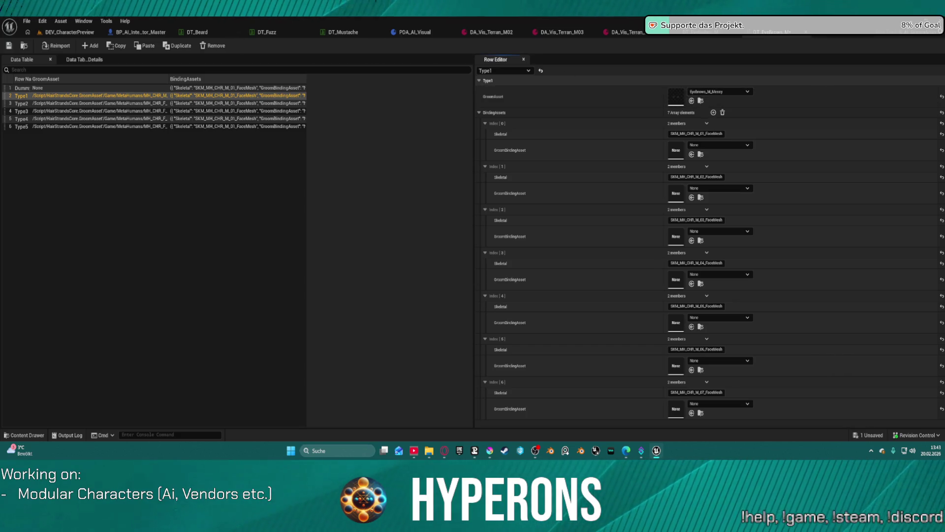
pyautogui.keyDown('shift'); pyautogui.click(587, 192); pyautogui.keyUp('shift')
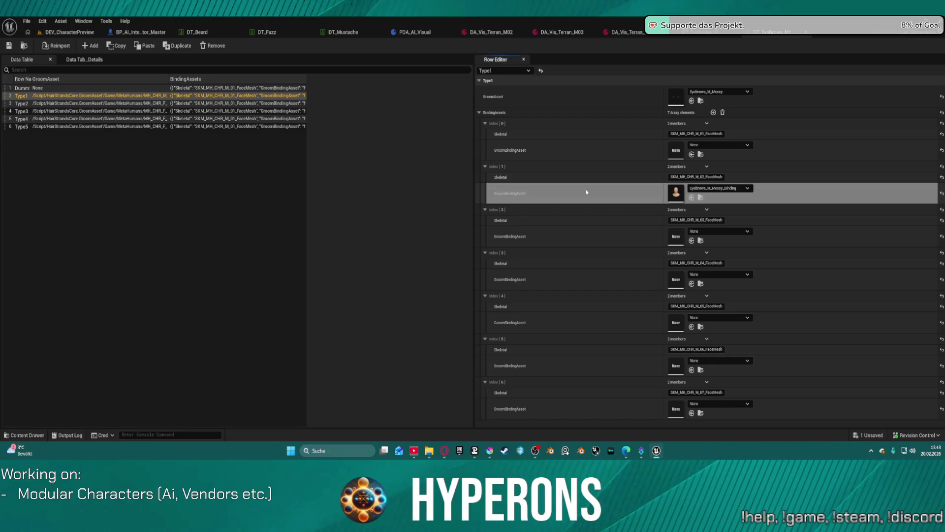
pyautogui.click(9, 46)
# Select BP_AI_Interactor_Master12 in the level, rerun SetupCharacter, then open DA_Vis_Terran_M02.
pyautogui.click(69, 32)
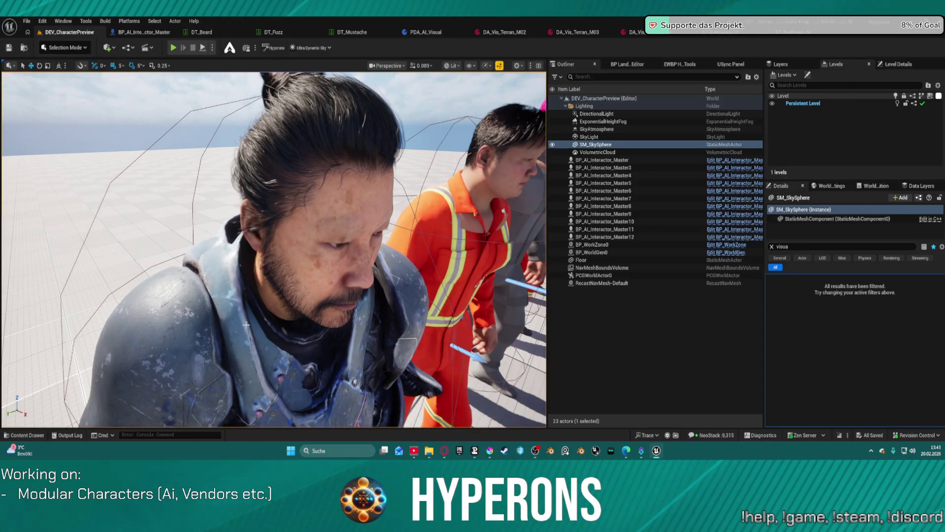
pyautogui.click(247, 325)
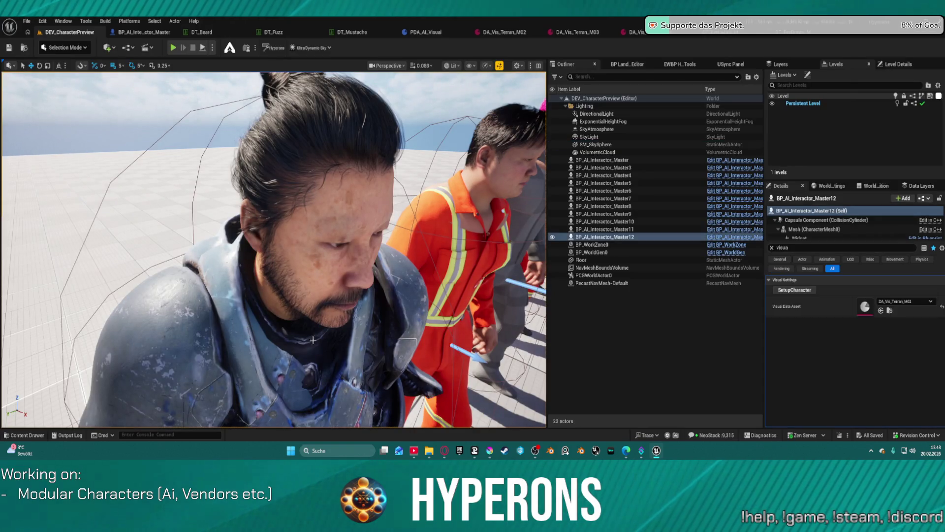
pyautogui.click(800, 290)
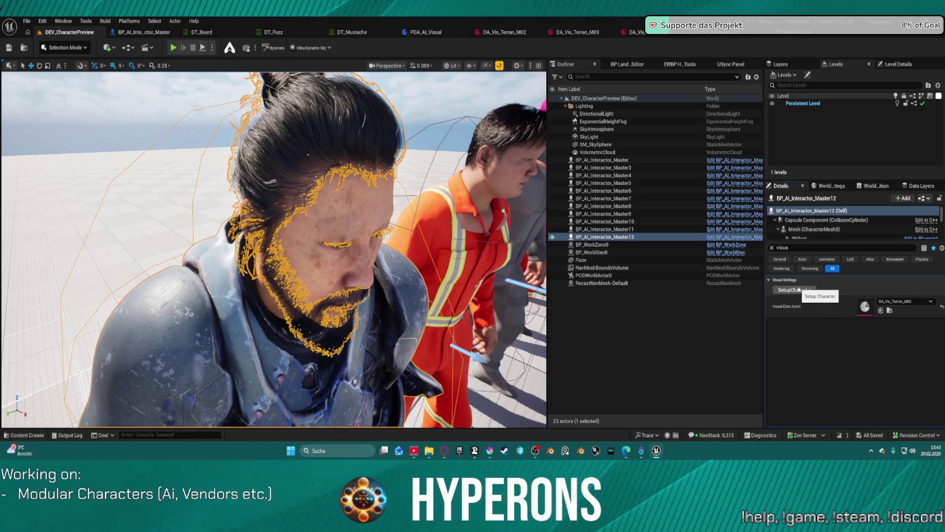
pyautogui.click(799, 290)
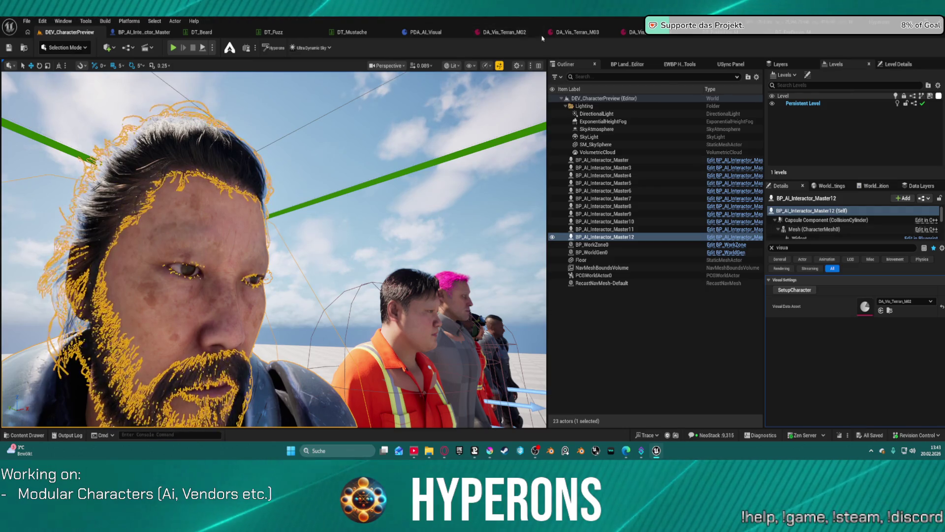
pyautogui.click(497, 32)
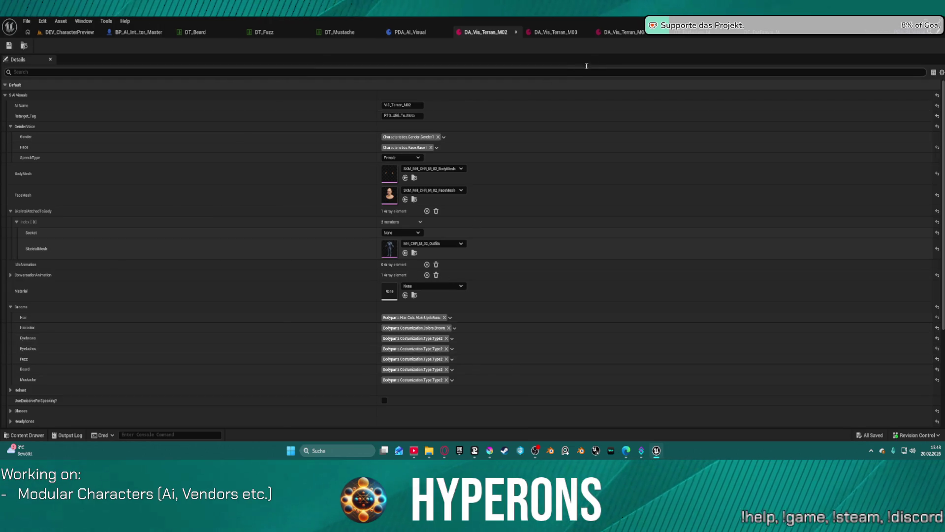
# Reset Type1's groom and index-1 binding to None; paste Eyebrows_M_Messy and its binding into Type2.
pyautogui.click(754, 33)
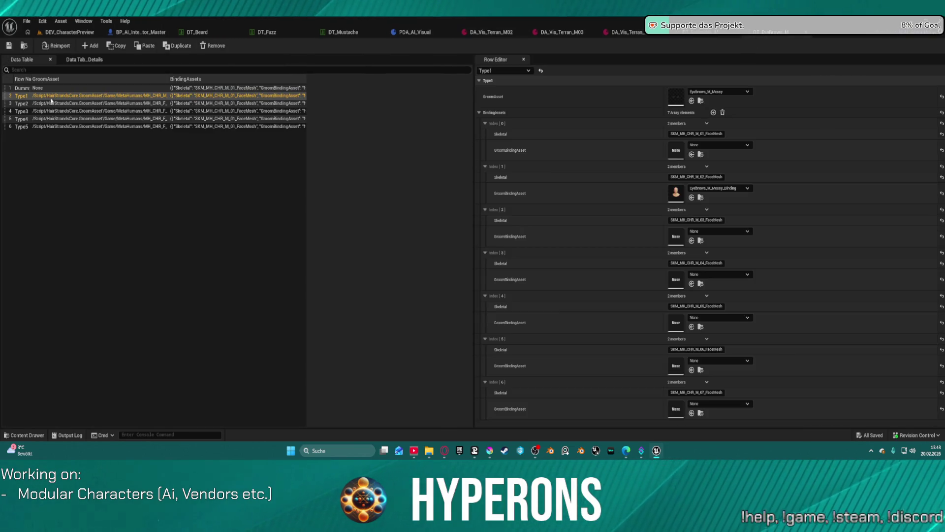
pyautogui.click(98, 103)
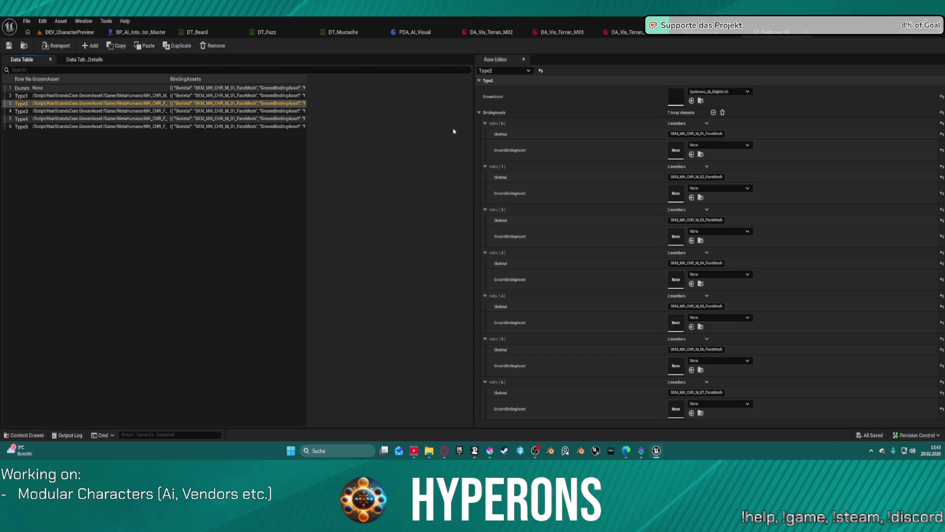
pyautogui.press('Up')
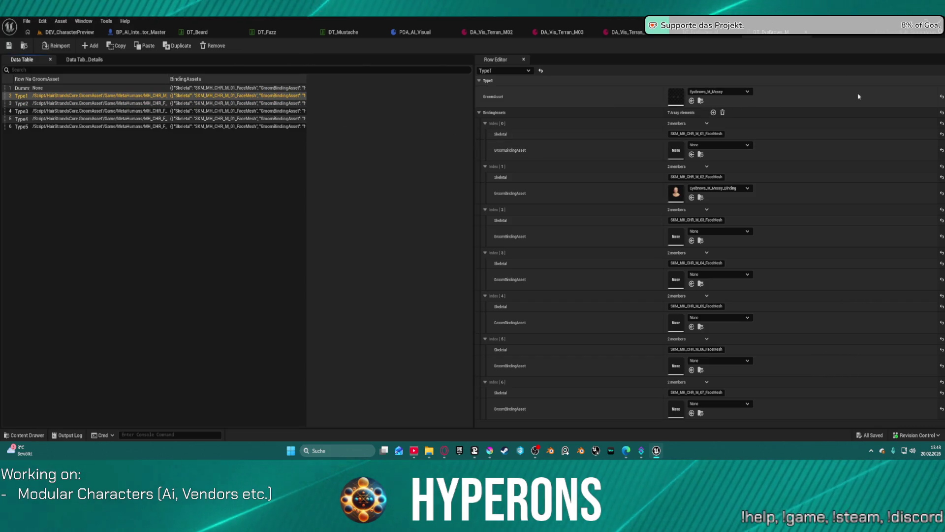
pyautogui.click(942, 96)
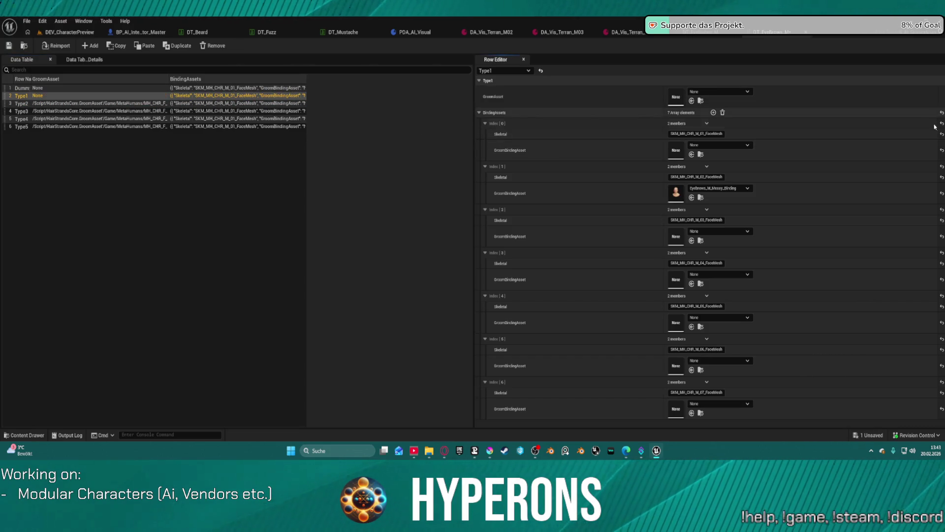
pyautogui.click(942, 193)
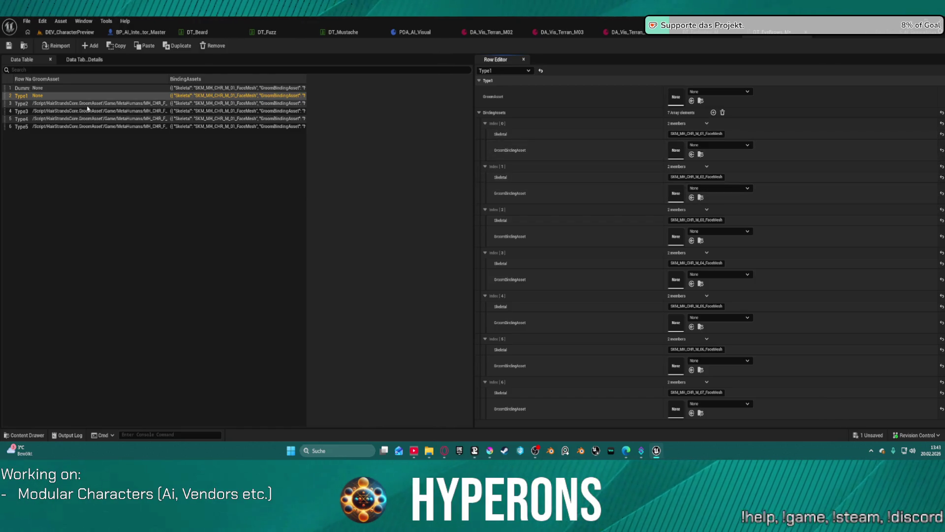
pyautogui.press('Down')
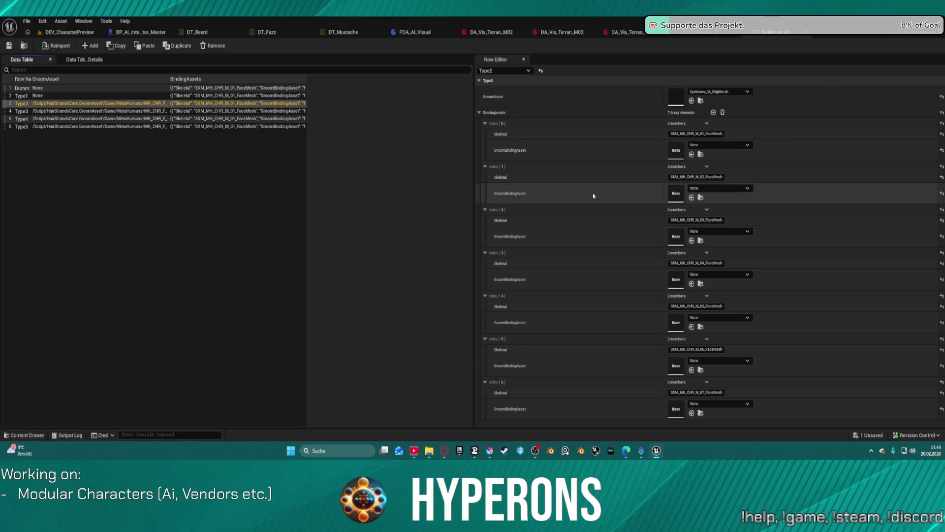
pyautogui.hotkey('ctrl', 'v')
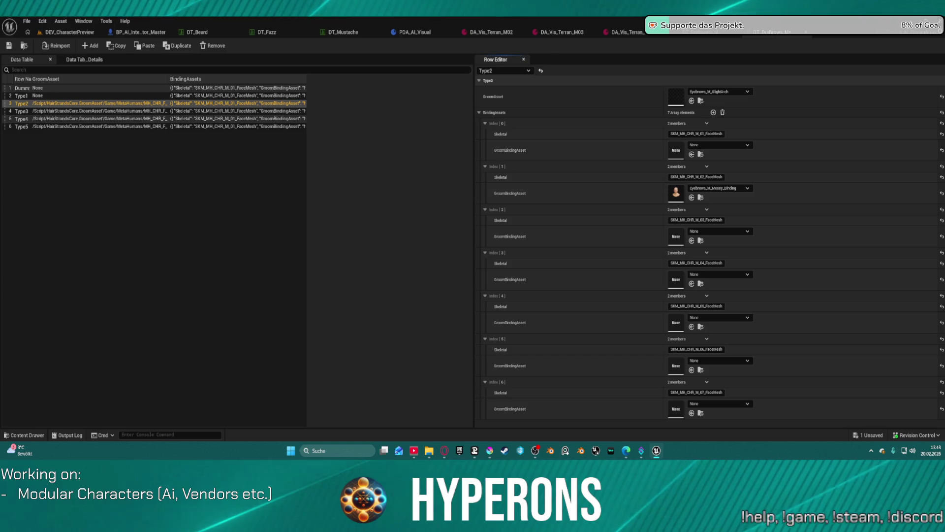
pyautogui.hotkey('ctrl', 'v')
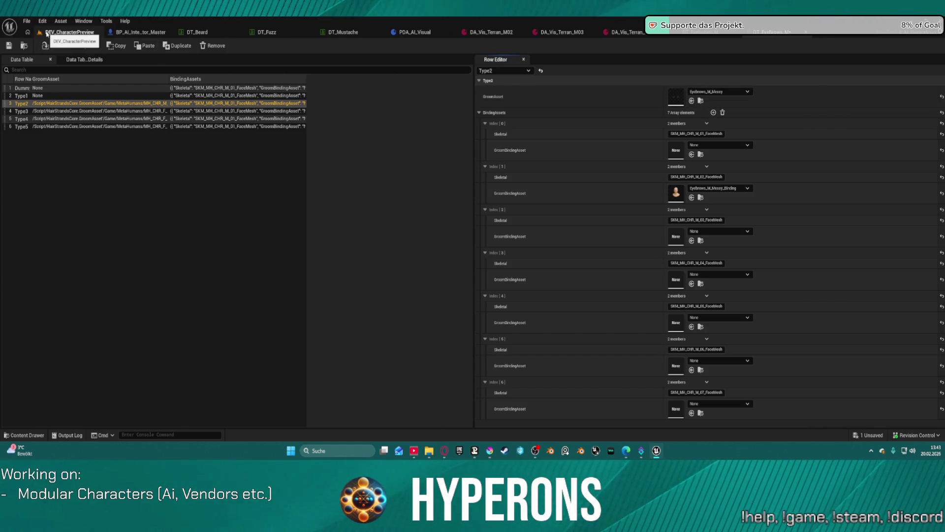
# Reset Type3, Type4 and Type5 grooms to None, save DT_Eyebrows, and return to DEV_CharacterPreview.
pyautogui.click(40, 111)
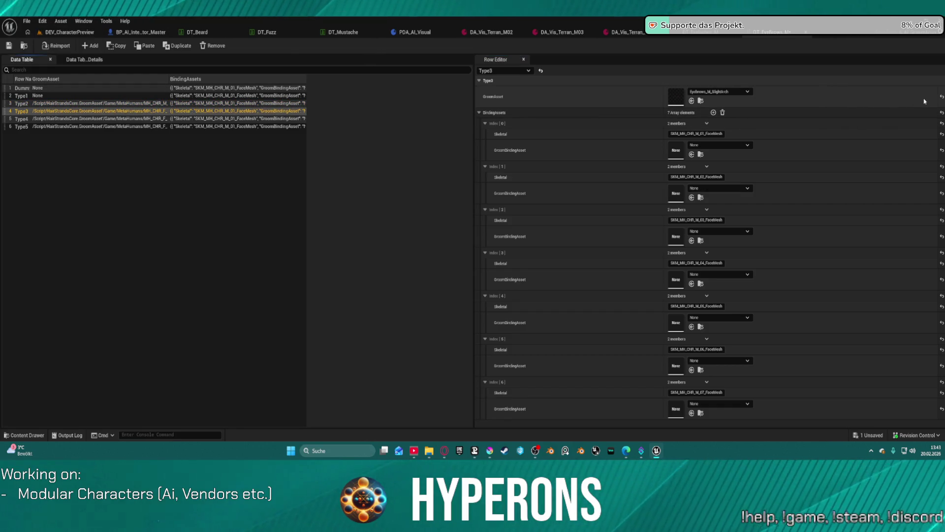
pyautogui.click(941, 98)
pyautogui.click(108, 121)
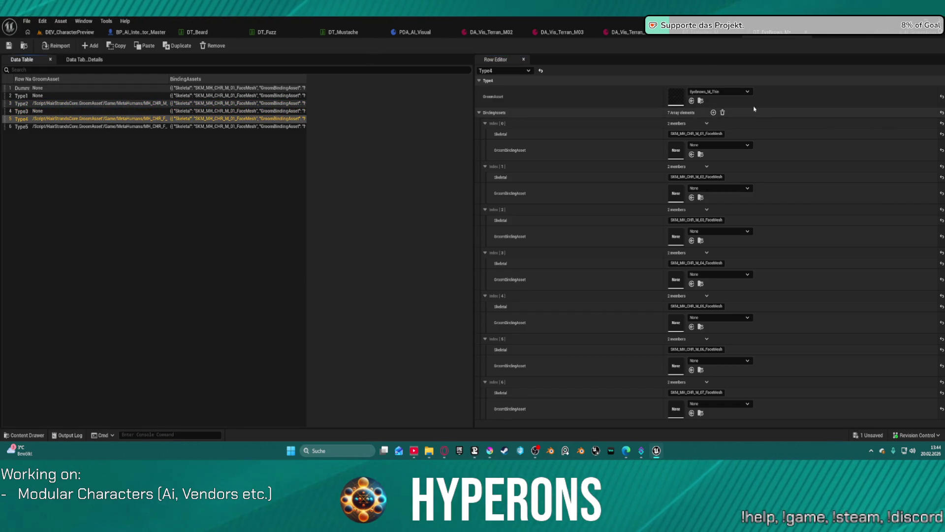
pyautogui.click(941, 99)
pyautogui.click(74, 126)
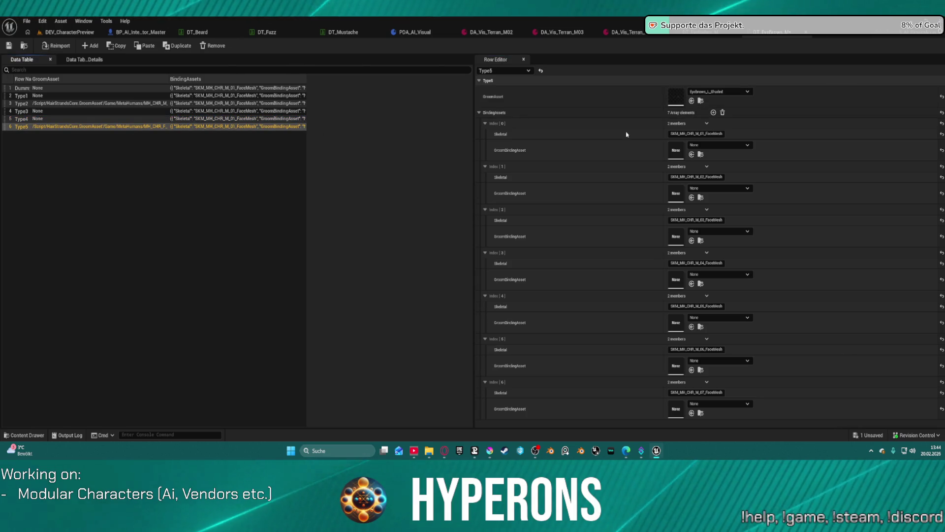
pyautogui.click(941, 97)
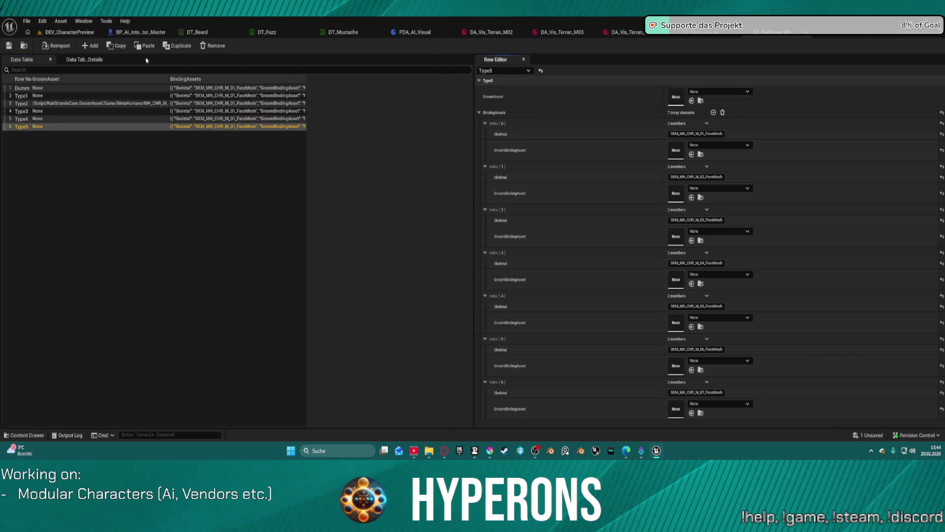
pyautogui.click(9, 46)
pyautogui.click(70, 32)
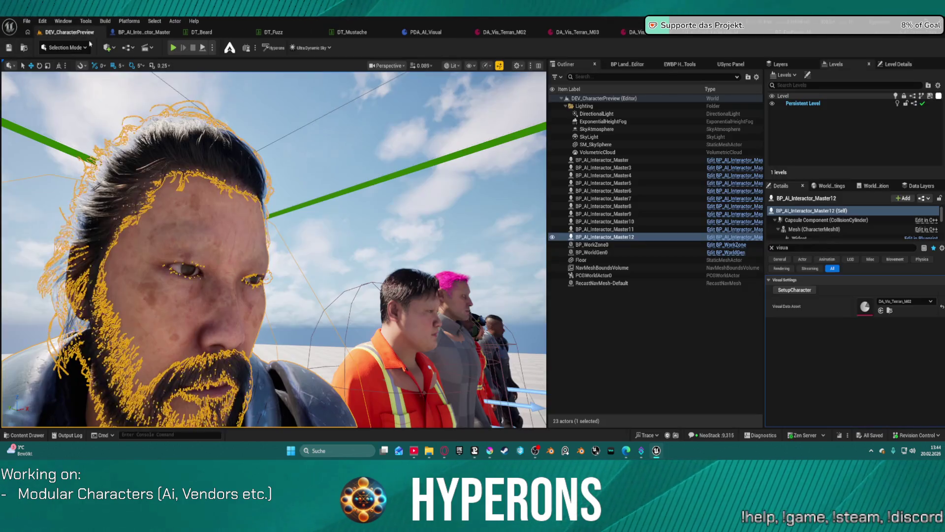
# Rerun SetupCharacter with the updated eyebrows, look over the characters, then open the eyelash data table.
pyautogui.click(782, 294)
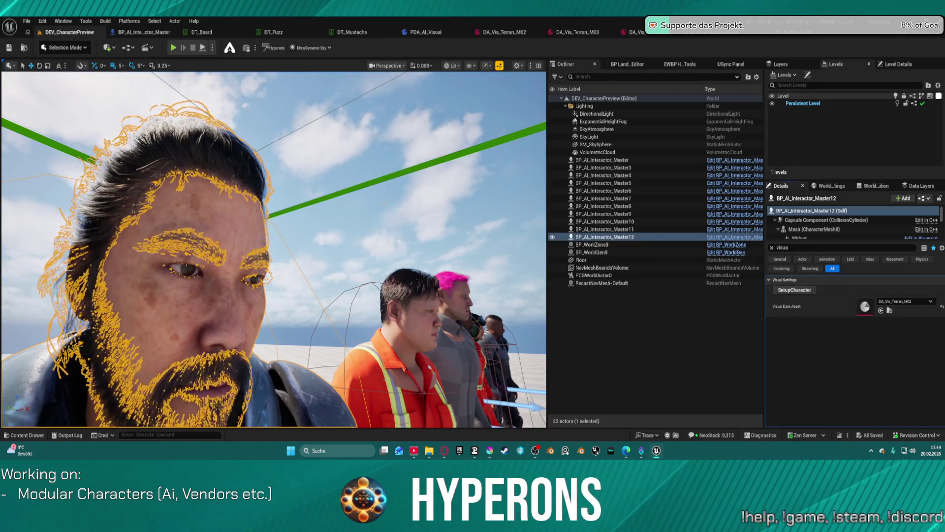
pyautogui.click(384, 189)
pyautogui.scroll(-5, 274, 250)
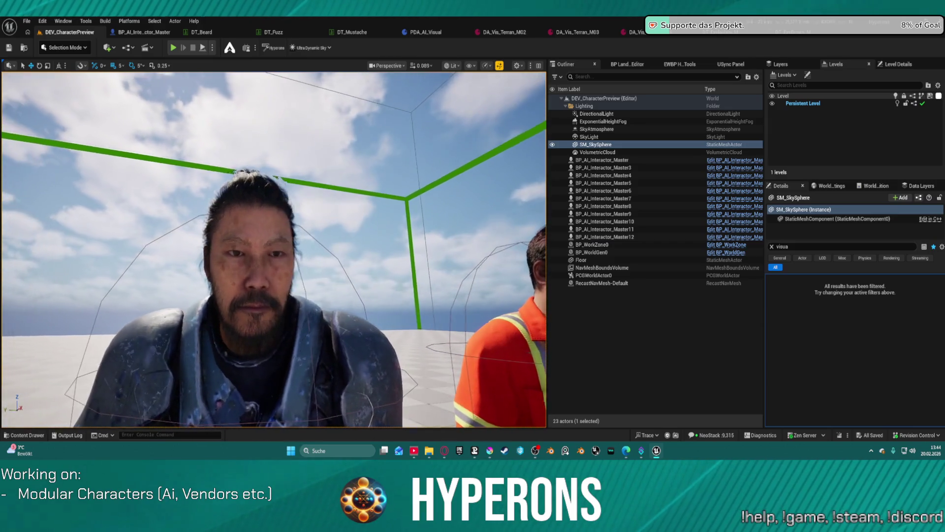
pyautogui.scroll(5, 274, 250)
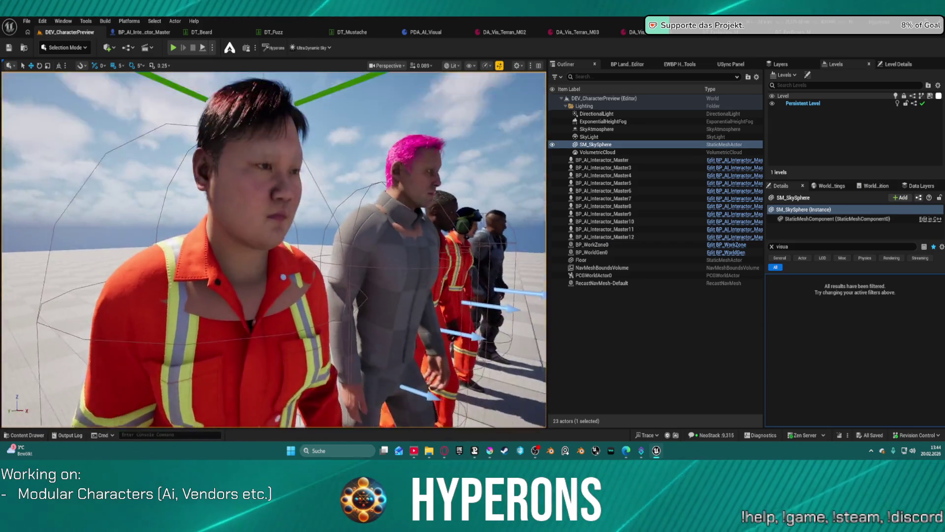
pyautogui.scroll(3, 274, 249)
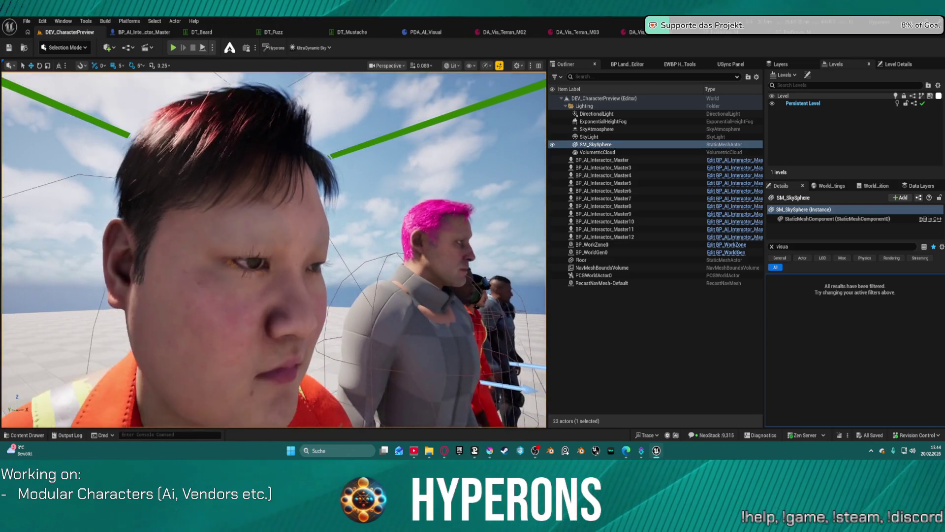
pyautogui.scroll(5, 273, 249)
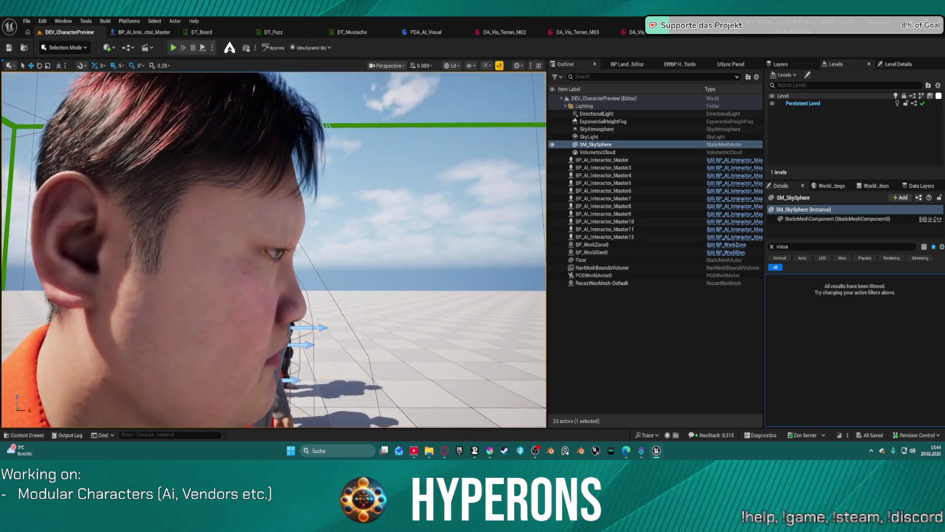
pyautogui.scroll(-4, 274, 250)
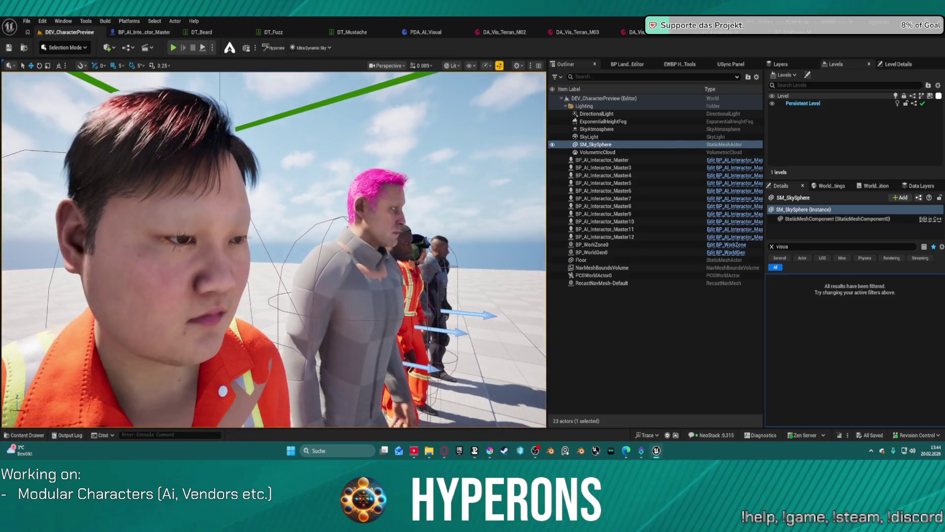
pyautogui.moveTo(437, 245); pyautogui.dragTo(442, 244)
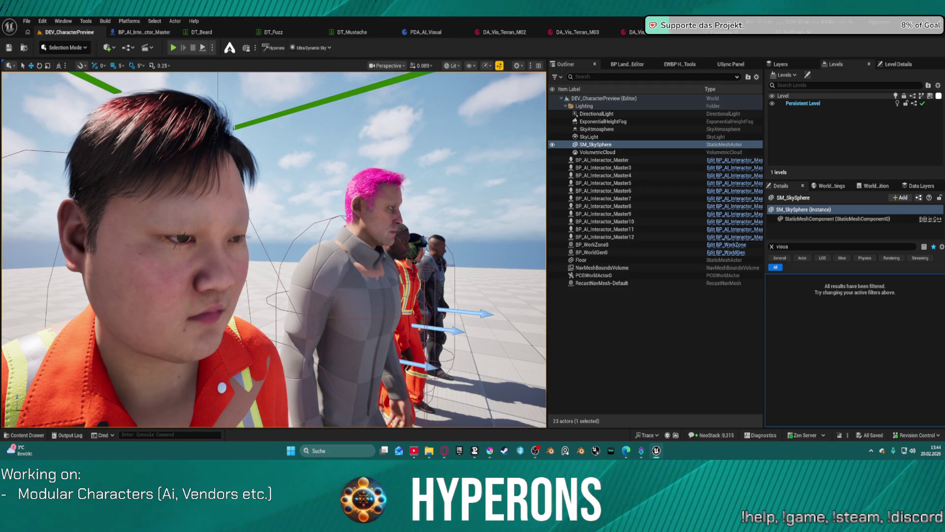
pyautogui.click(722, 38)
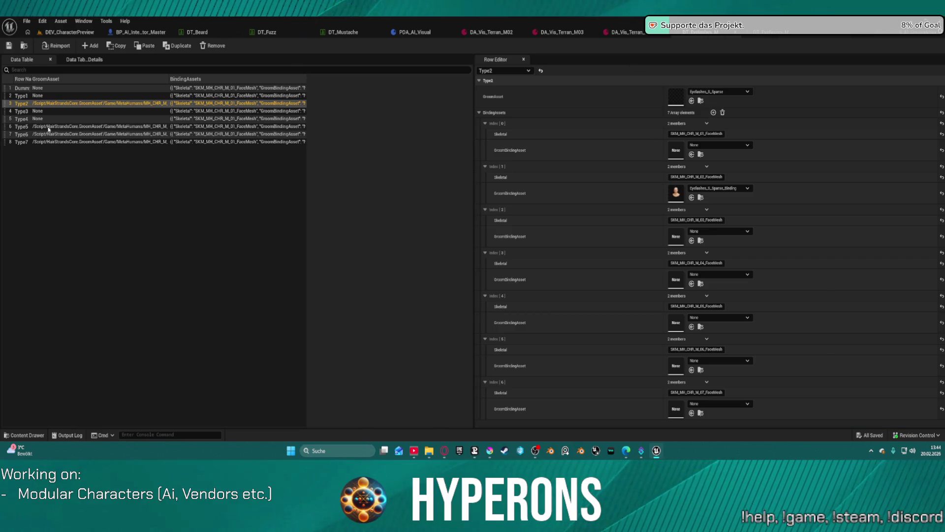
# Give the eyelash table's Type3 row Eyelashes_S_Sparse with its binding at index 2, and save.
pyautogui.click(35, 112)
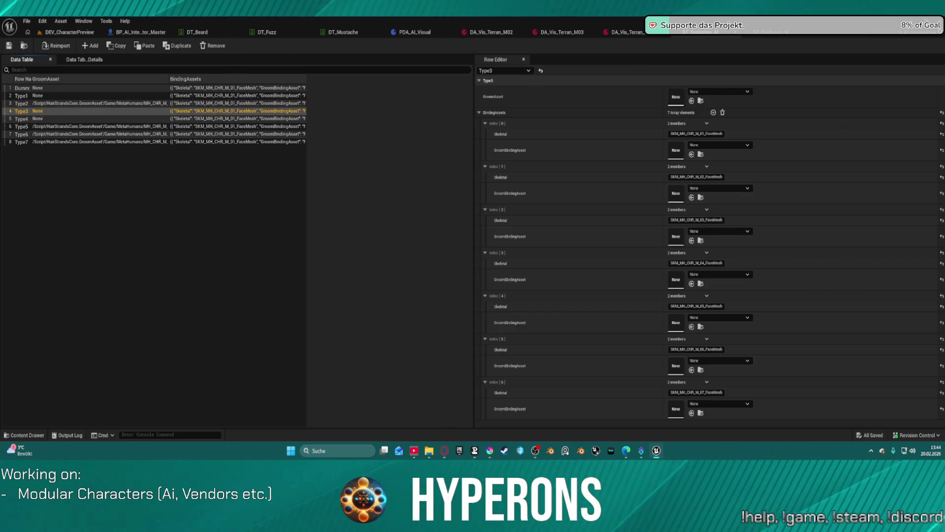
pyautogui.hotkey('ctrl', 'v')
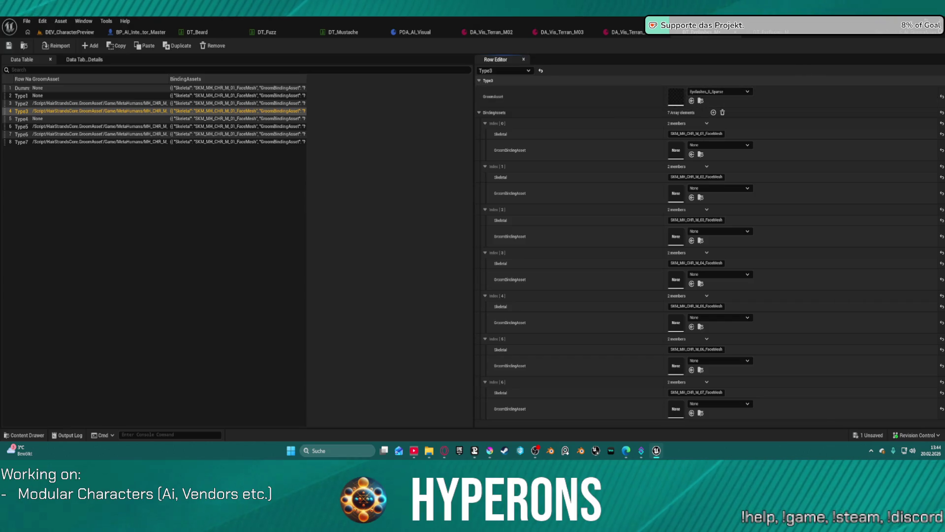
pyautogui.hotkey('ctrl', 'v')
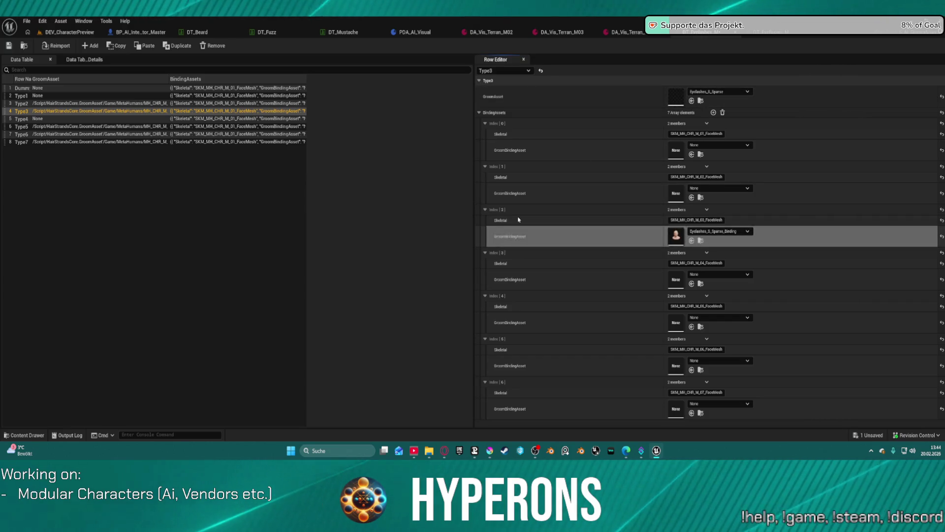
pyautogui.click(9, 46)
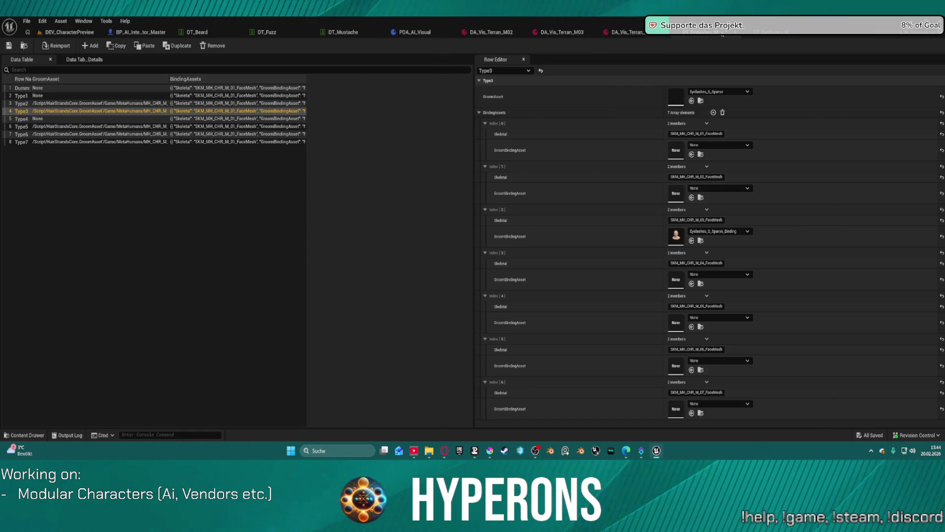
# Give the eyebrows table's Type3 row Eyebrows_M_Wide with Eyebrows_M_Wide_Binding at index 2, and save.
pyautogui.click(768, 32)
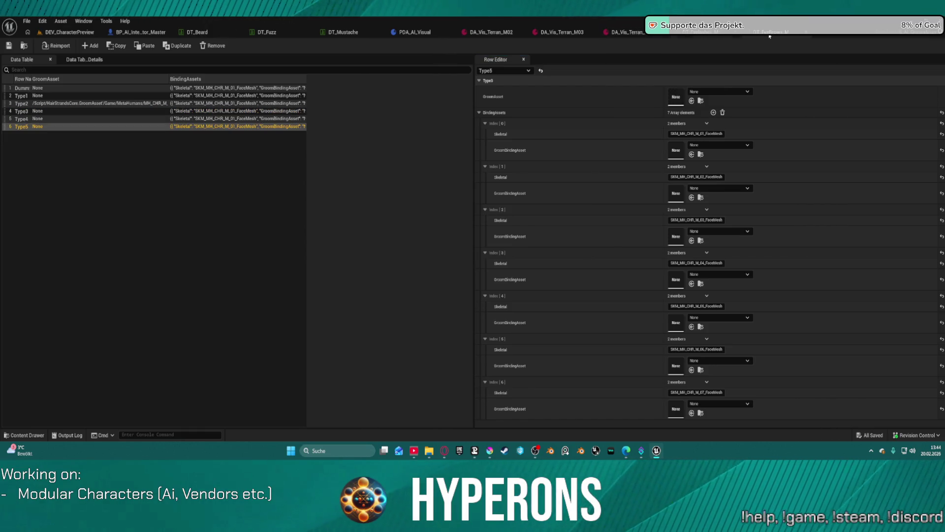
pyautogui.click(73, 119)
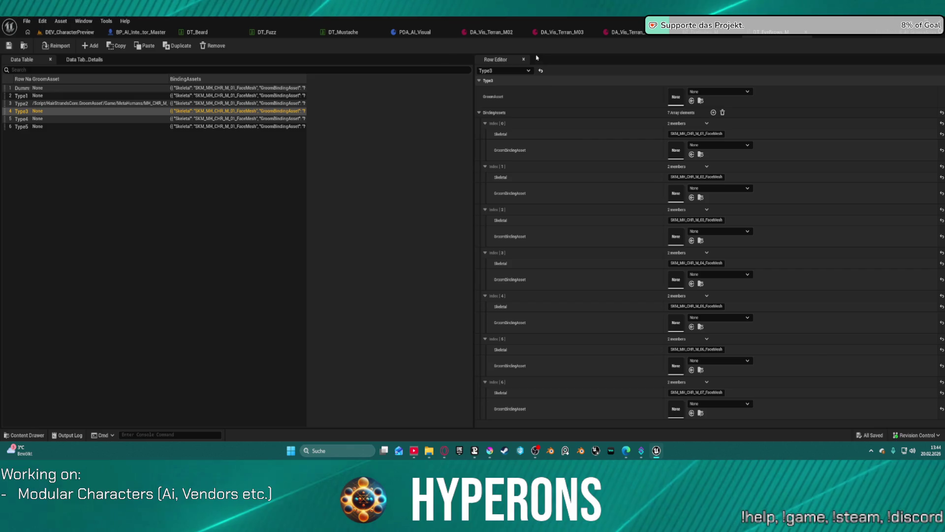
pyautogui.keyDown('shift'); pyautogui.click(605, 235); pyautogui.keyUp('shift')
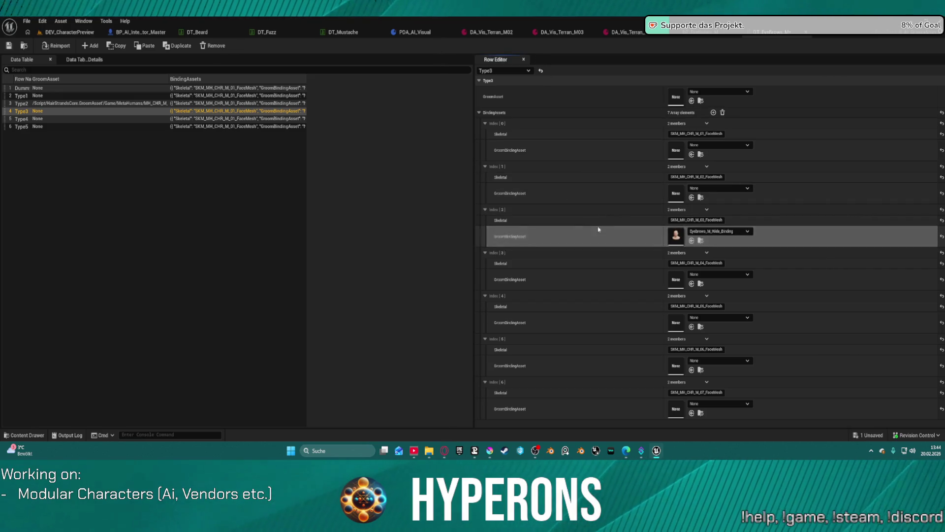
pyautogui.keyDown('shift'); pyautogui.click(629, 97); pyautogui.keyUp('shift')
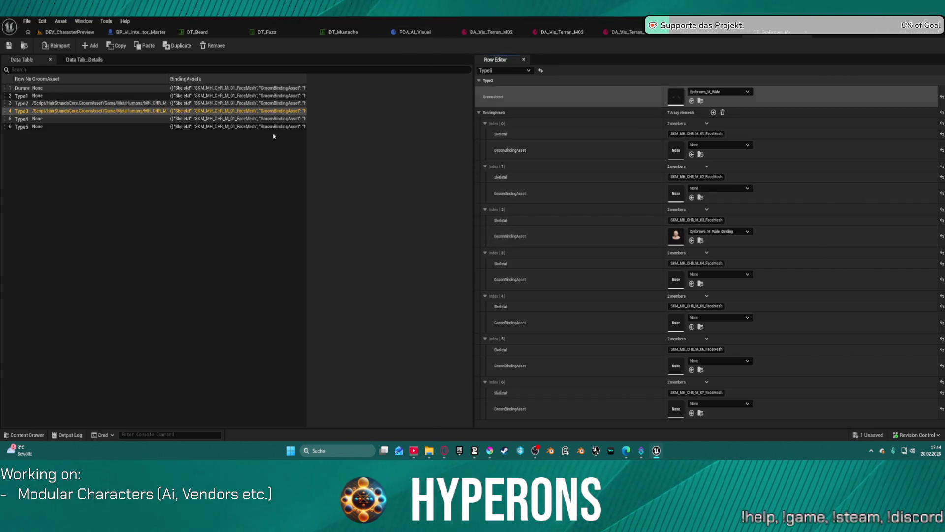
pyautogui.click(9, 46)
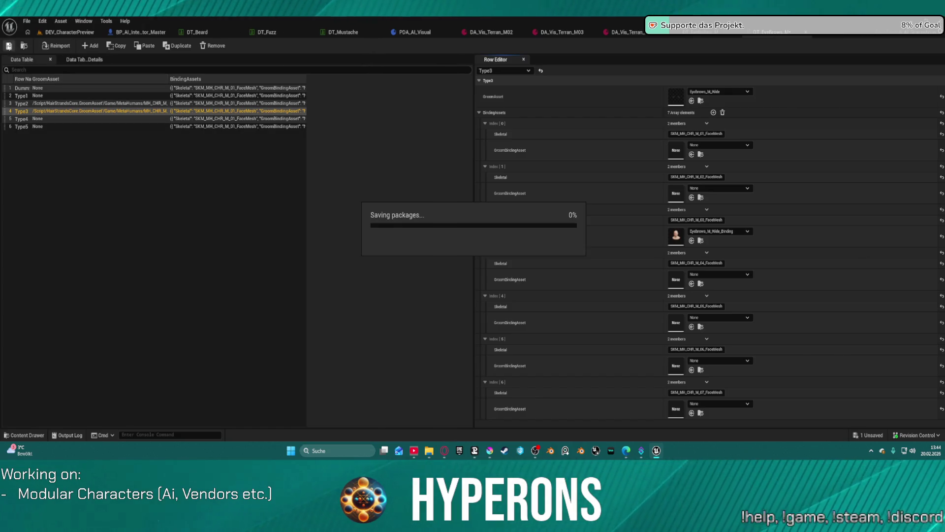
pyautogui.click(66, 32)
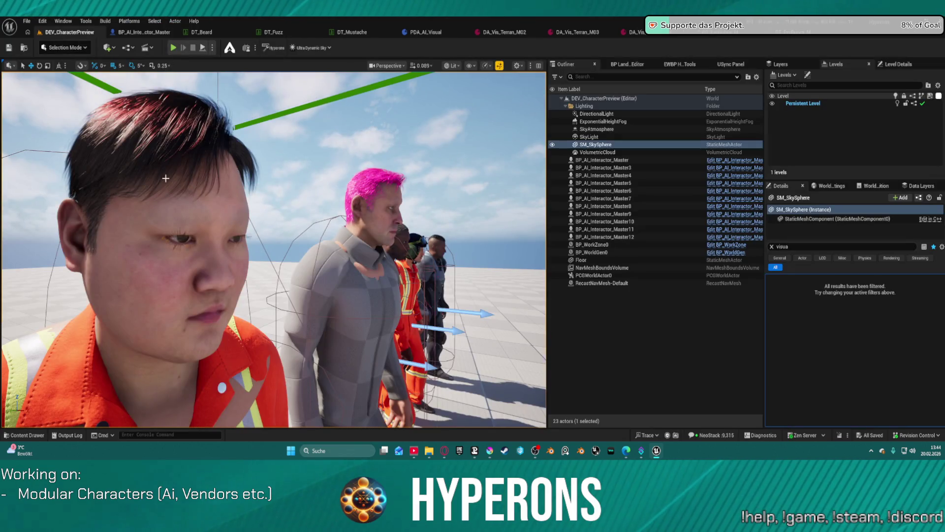
# Run SetupCharacter on BP_AI_Interactor_Master11, then open its DA_Vis_Terran_M03 visual data asset.
pyautogui.click(166, 181)
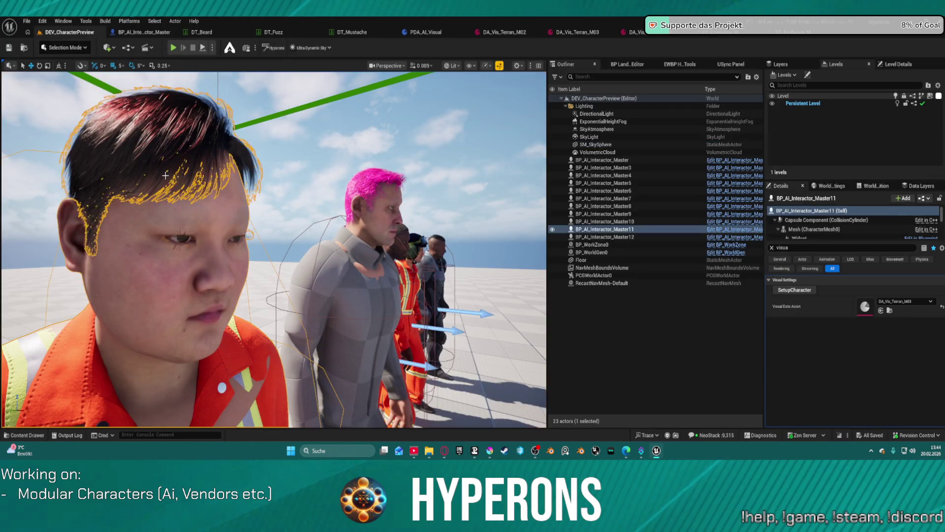
pyautogui.click(803, 291)
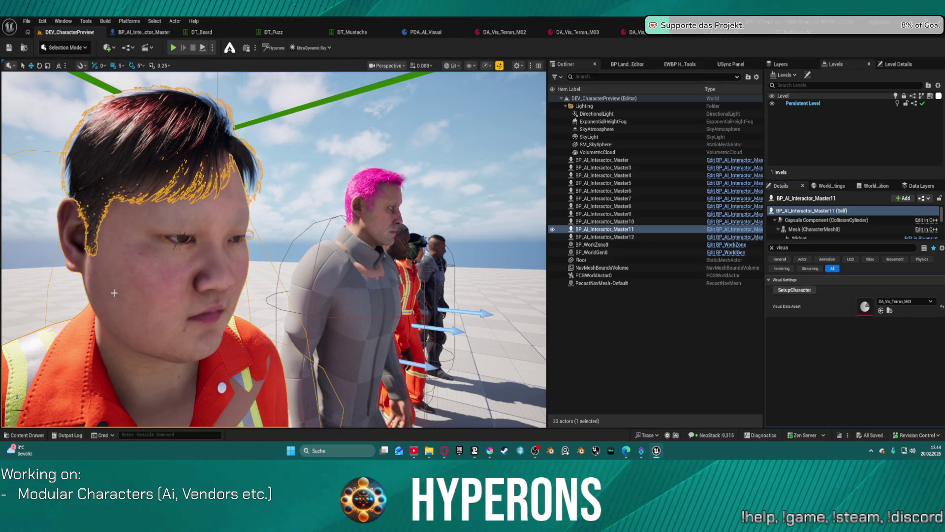
pyautogui.click(578, 32)
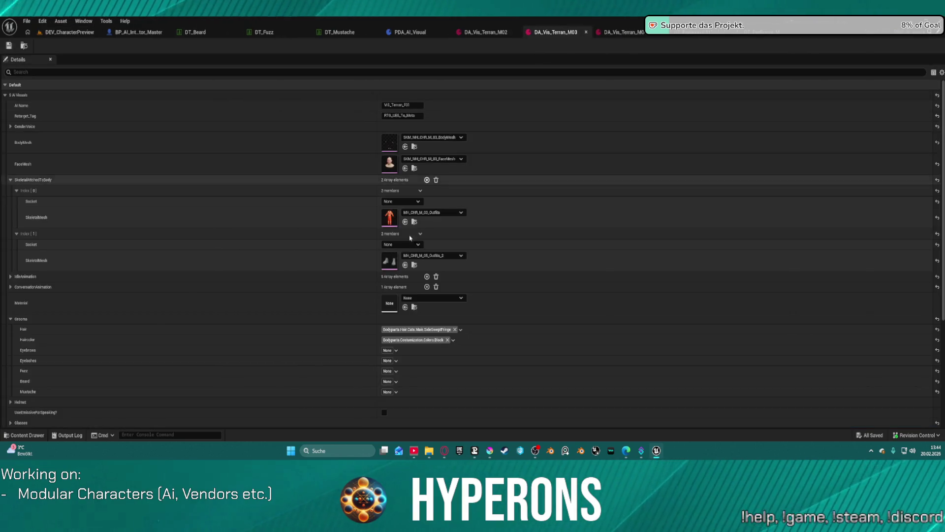
# After comparing with DA_Vis_Terran_M02, set DA_Vis_Terran_M03's Eyebrows tag to Type3.
pyautogui.click(486, 32)
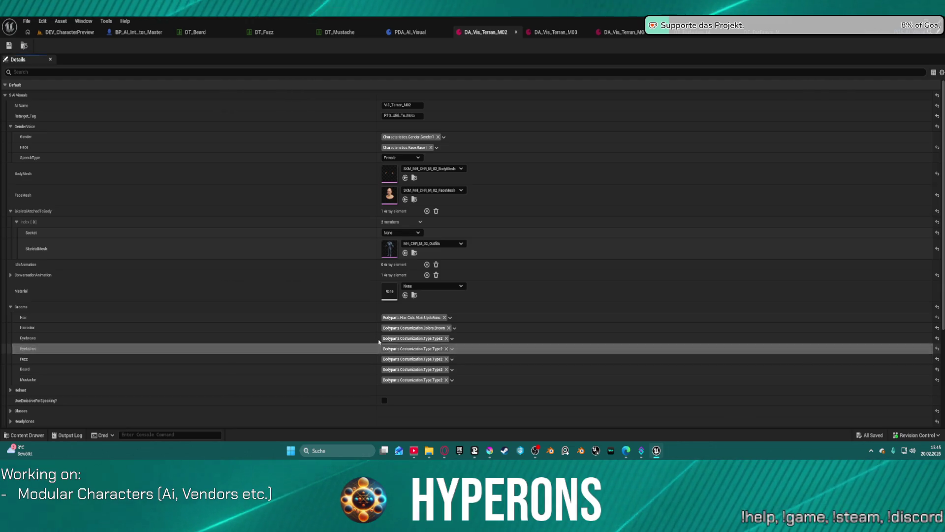
pyautogui.click(557, 33)
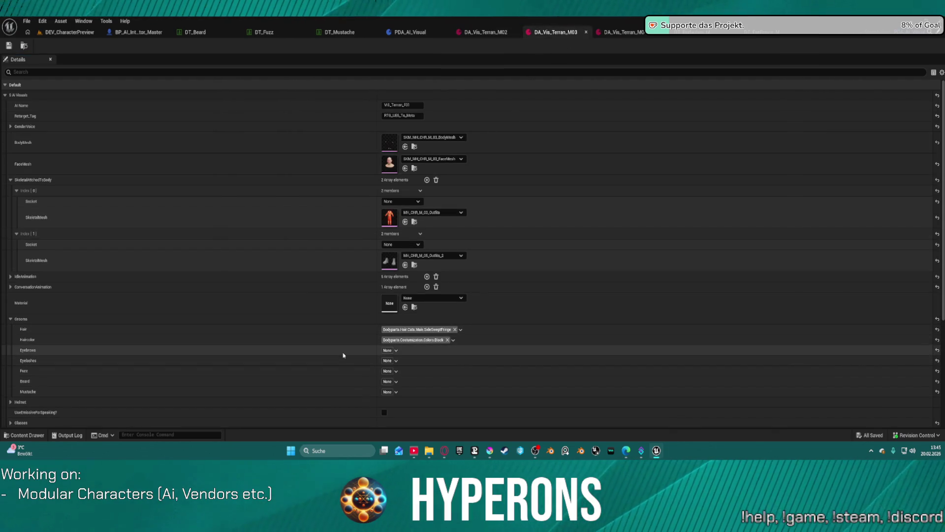
pyautogui.click(396, 350)
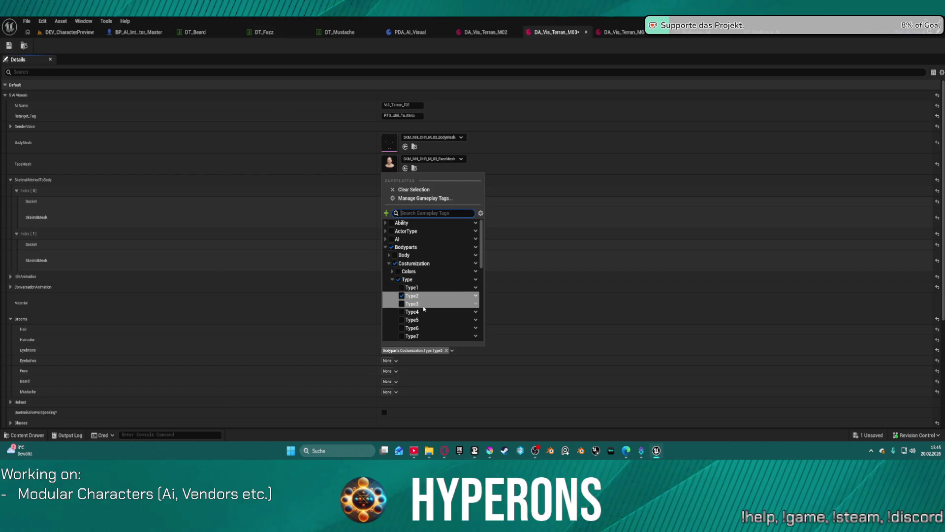
pyautogui.click(409, 304)
pyautogui.click(324, 364)
# Copy the Type3 Eyebrows tag and paste it into Eyelashes, Fuzz and Beard.
pyautogui.keyDown('shift'); pyautogui.rightClick(352, 350); pyautogui.keyUp('shift')
pyautogui.keyDown('shift'); pyautogui.click(356, 360); pyautogui.keyUp('shift')
pyautogui.keyDown('shift'); pyautogui.click(359, 371); pyautogui.keyUp('shift')
pyautogui.keyDown('shift'); pyautogui.click(358, 381); pyautogui.keyUp('shift')
# Tag Mustache as Type3, save DA_Vis_Terran_M03, and rebuild the character to show its eyebrows.
pyautogui.keyDown('shift'); pyautogui.click(358, 392); pyautogui.keyUp('shift')
pyautogui.click(9, 46)
pyautogui.click(69, 32)
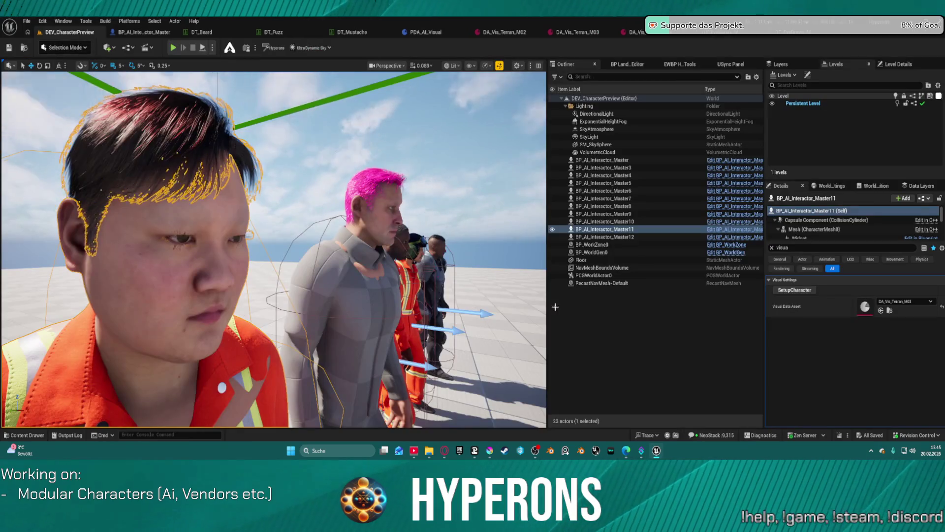
pyautogui.click(789, 290)
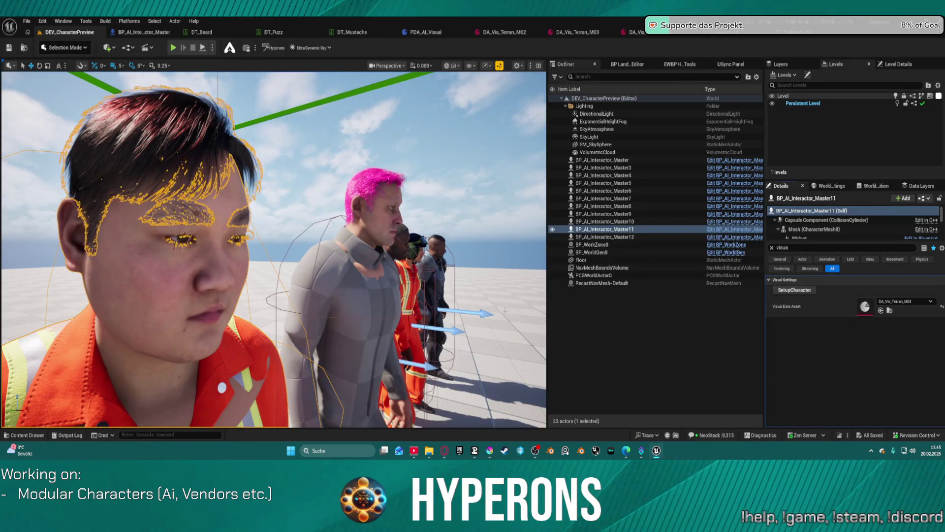
pyautogui.click(472, 276)
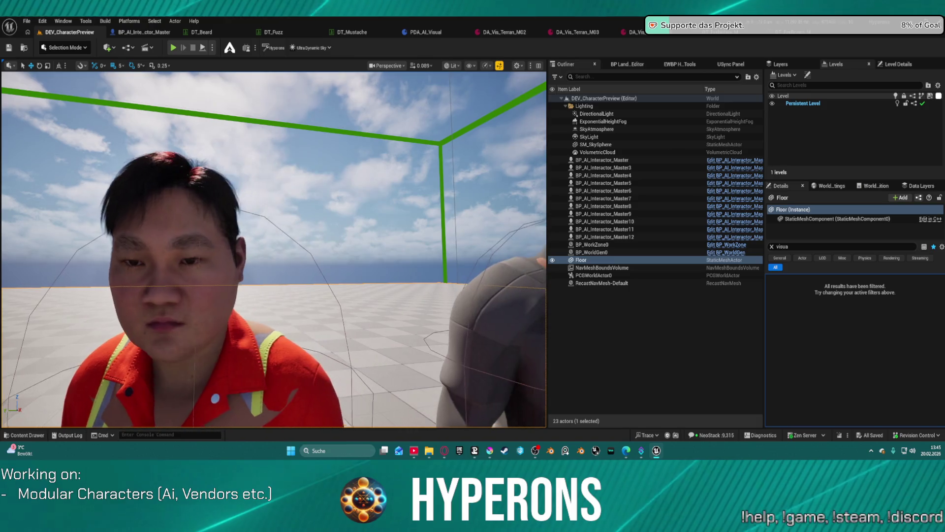
pyautogui.click(336, 32)
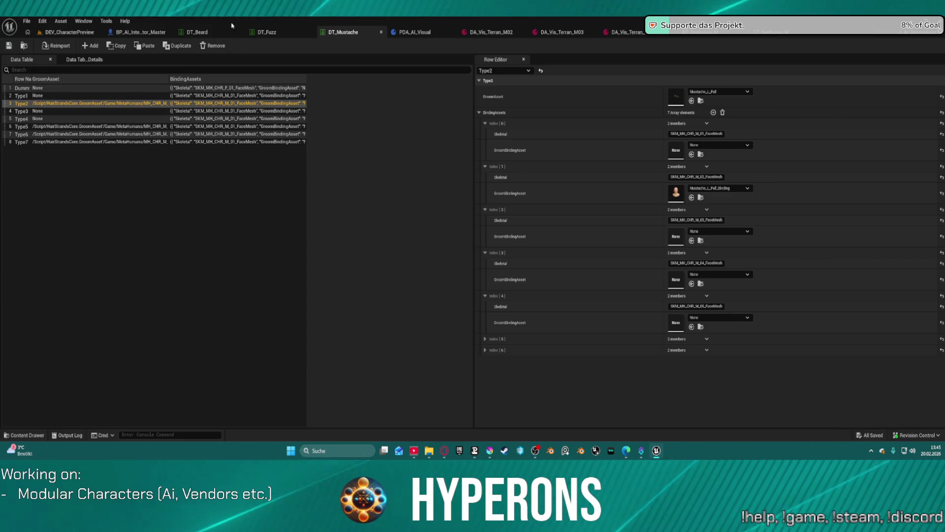
# Give eyelash row Type4 Eyelashes_S_Sparse with its binding at index 3, and save.
pyautogui.click(87, 121)
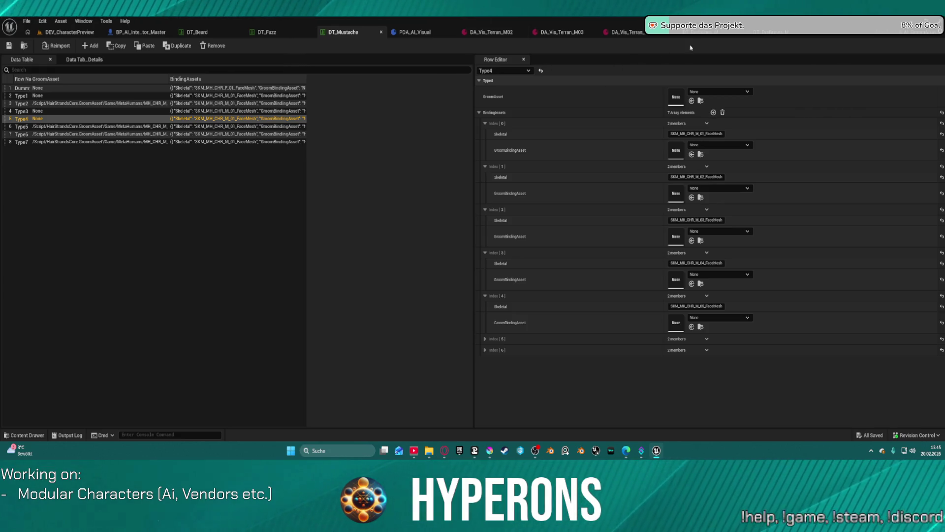
pyautogui.hotkey('ctrl', 'z')
pyautogui.click(39, 119)
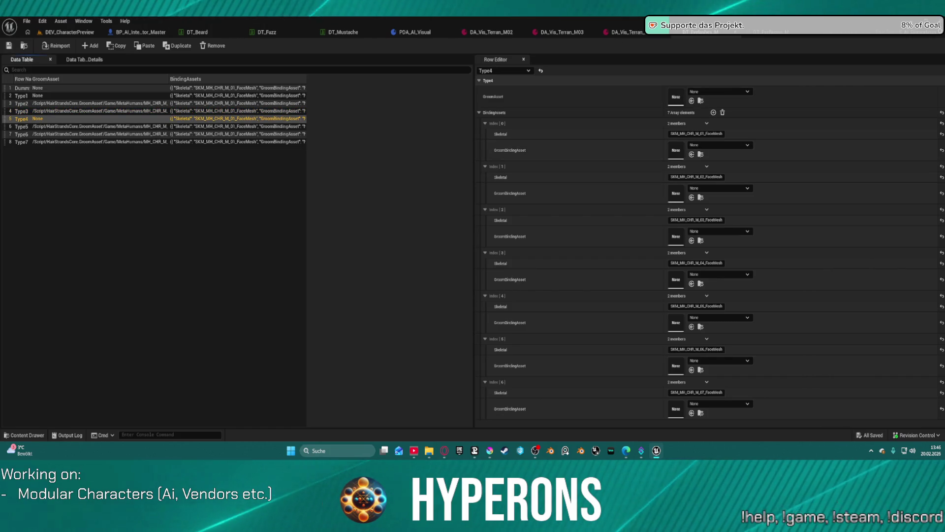
pyautogui.keyDown('shift'); pyautogui.click(640, 106); pyautogui.keyUp('shift')
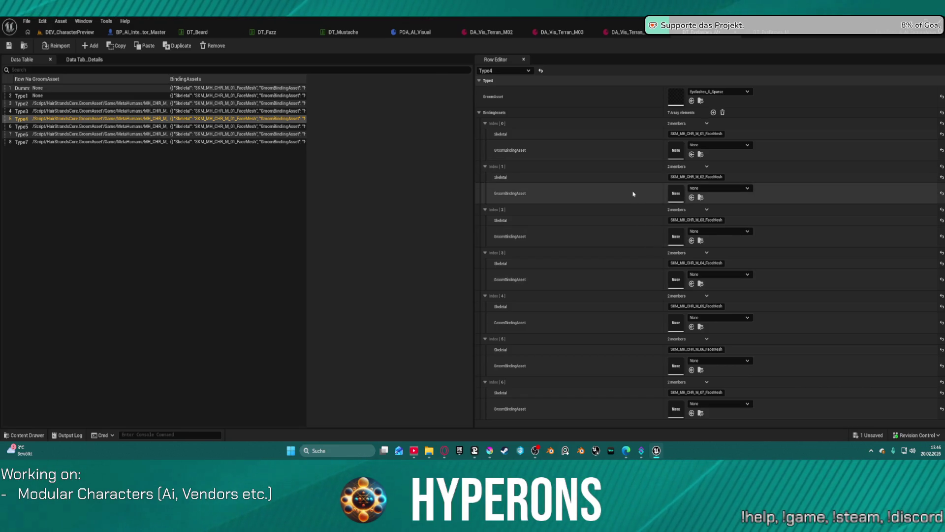
pyautogui.keyDown('shift'); pyautogui.click(643, 289); pyautogui.keyUp('shift')
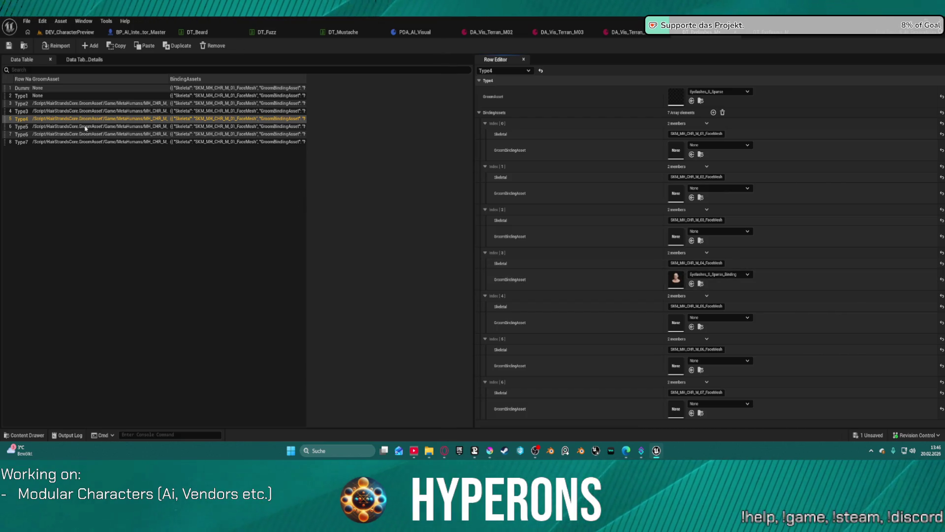
pyautogui.click(9, 46)
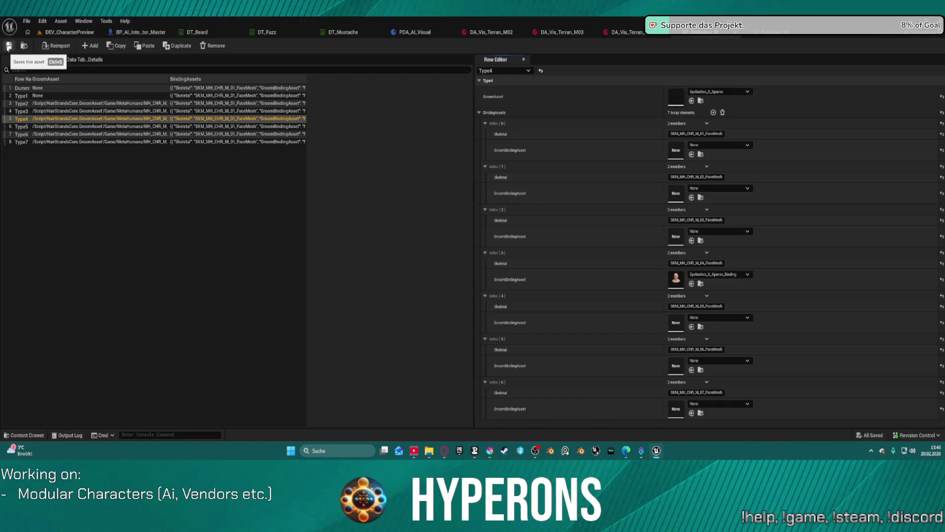
# Review eyelash rows Type5, Type6 and Type7, and save the table.
pyautogui.click(131, 127)
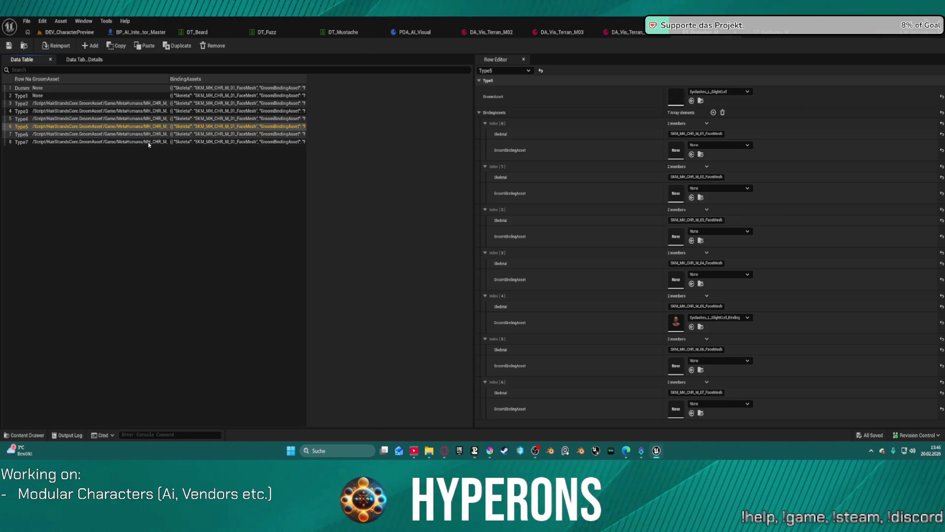
pyautogui.click(98, 136)
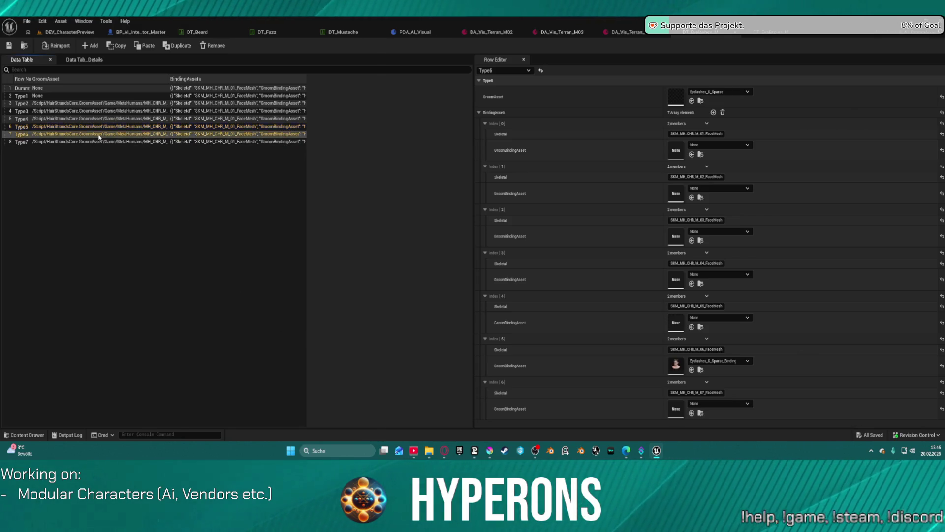
pyautogui.click(99, 139)
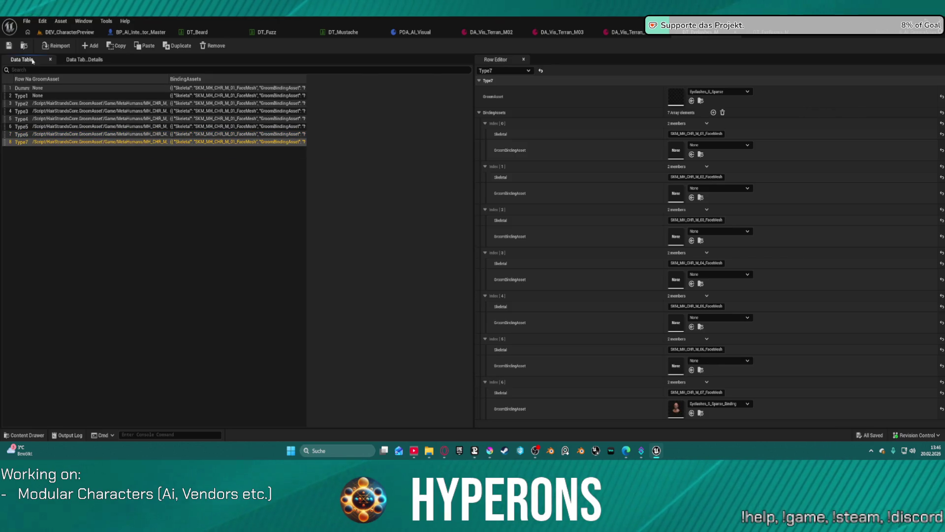
pyautogui.click(9, 46)
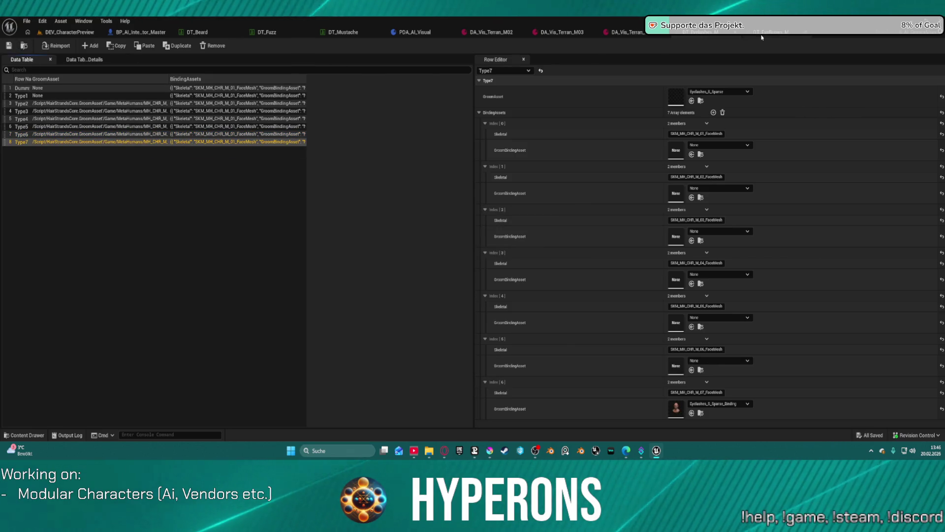
pyautogui.click(705, 32)
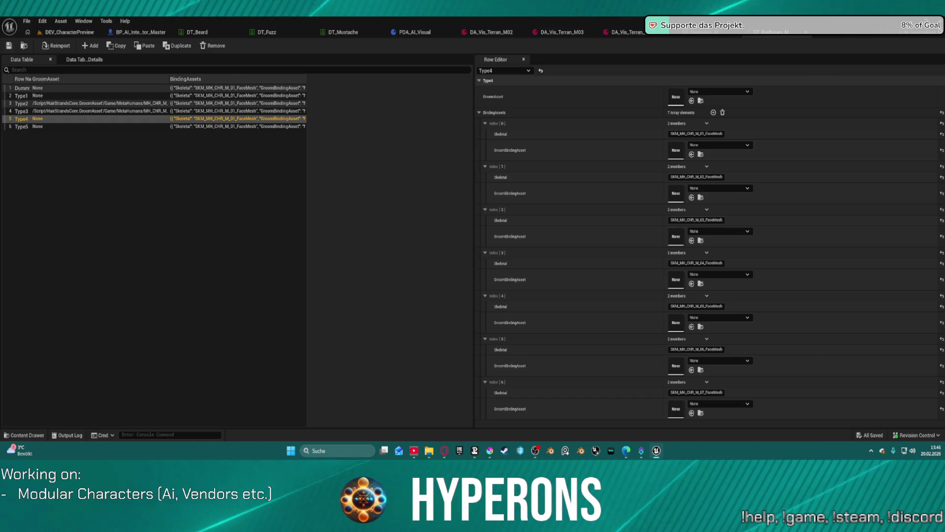
# Paste Eyebrows_M_FlatThick into Type4 and its binding into index 3, save, and return to the level.
pyautogui.hotkey('ctrl', 'v')
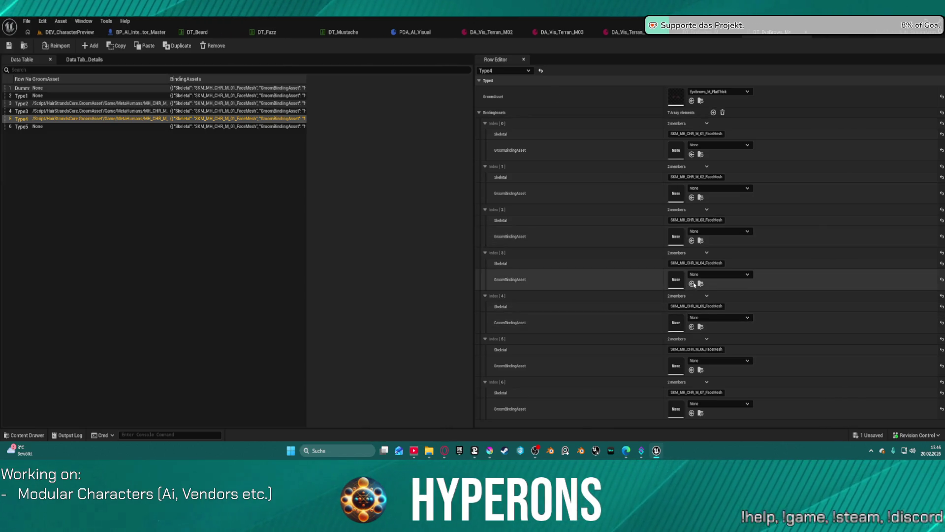
pyautogui.hotkey('ctrl', 'v')
pyautogui.click(9, 46)
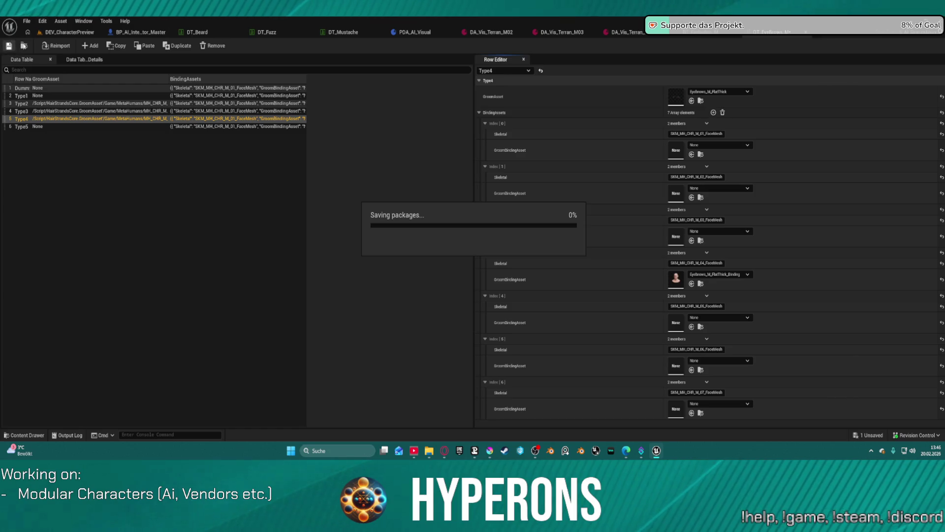
pyautogui.click(69, 32)
pyautogui.scroll(10, 315, 295)
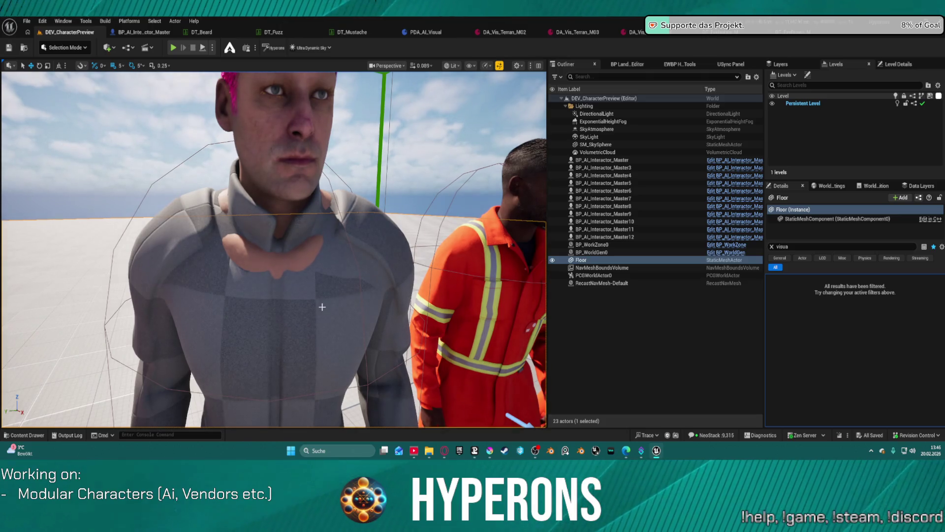
# Frame the pink-haired BP_AI_Interactor_Master10, glance at DT_Mustache, and open DA_Vis_Terran_M04.
pyautogui.click(322, 307)
pyautogui.press('f')
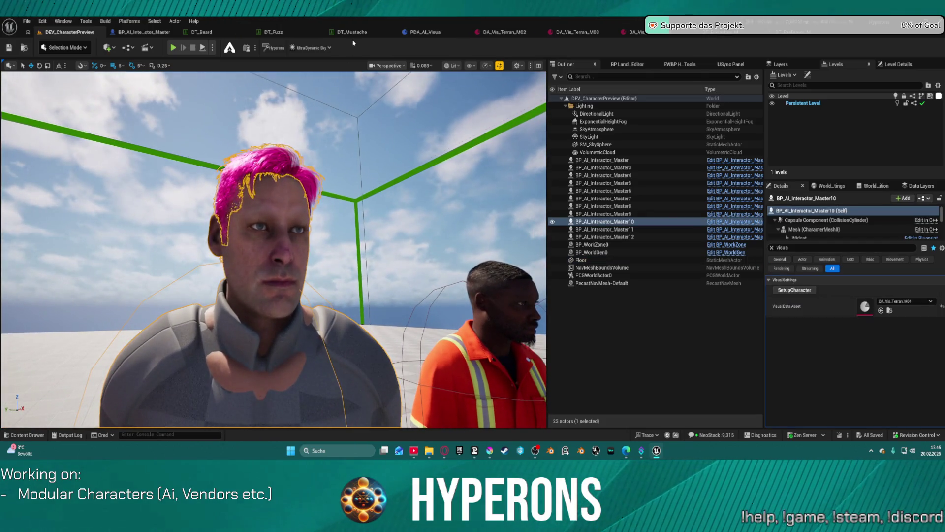
pyautogui.click(352, 33)
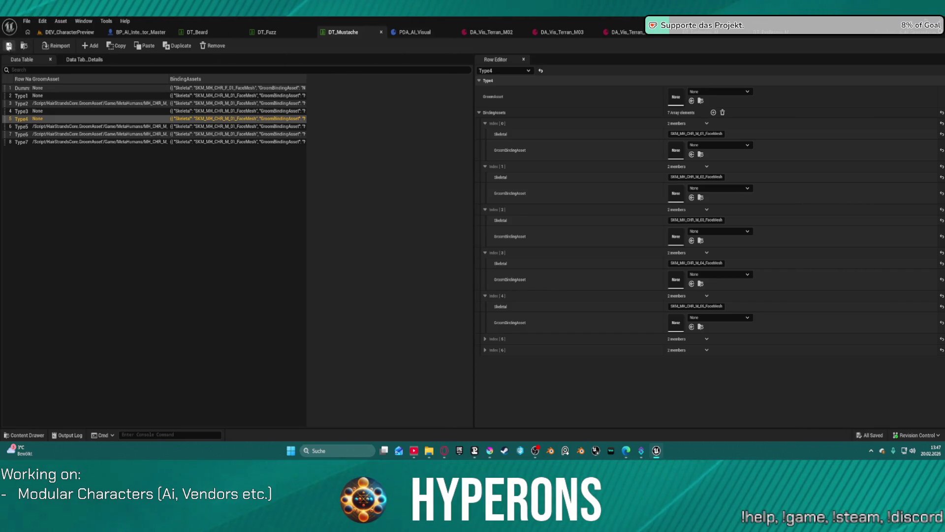
pyautogui.click(70, 32)
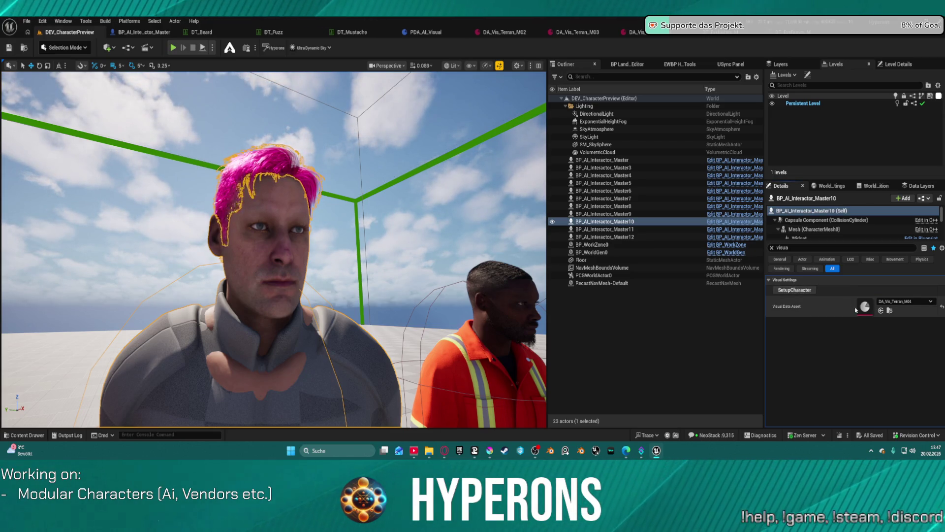
pyautogui.doubleClick(871, 308)
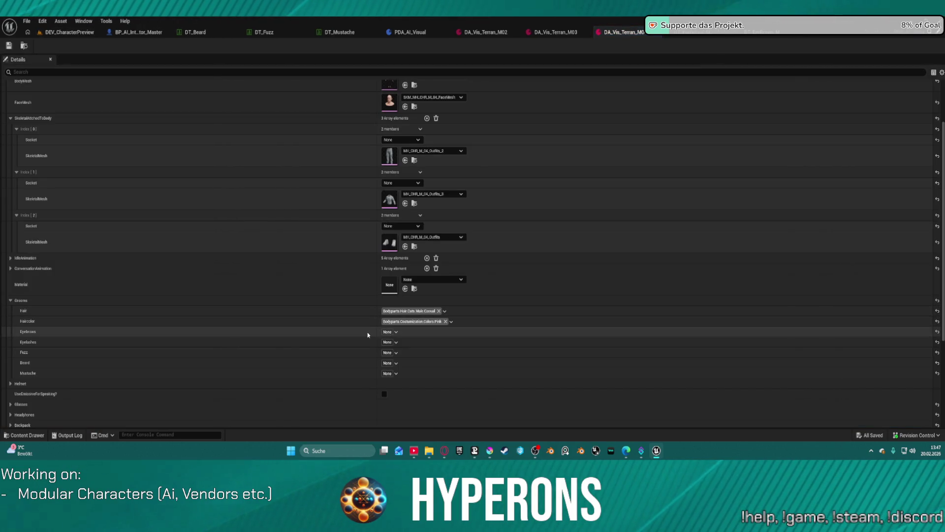
# Tag DA_Vis_Terran_M04's Eyebrows groom with Bodyparts.Costumization.Type.Type4.
pyautogui.click(398, 332)
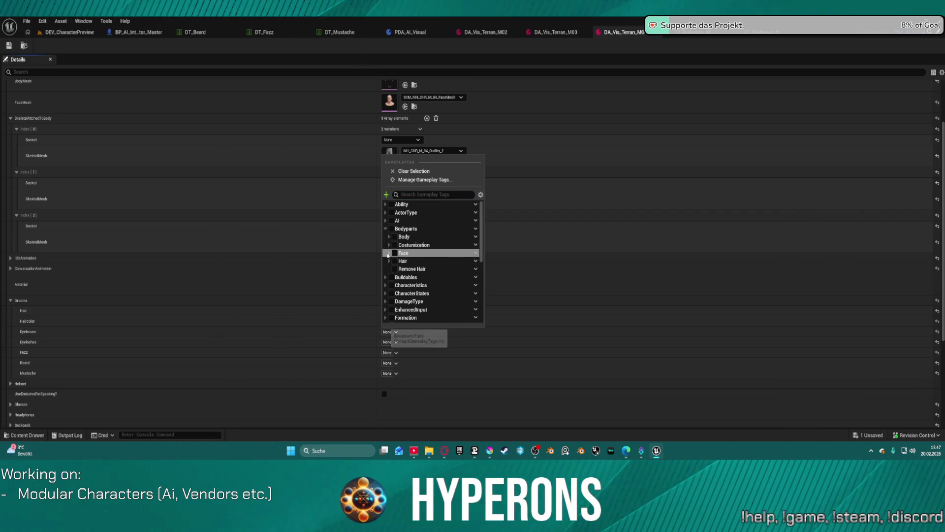
pyautogui.click(389, 261)
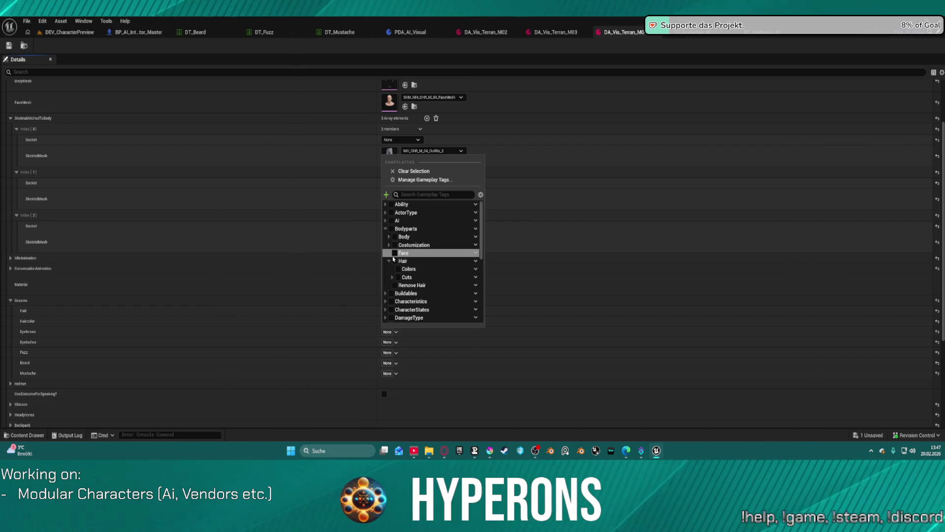
pyautogui.click(389, 245)
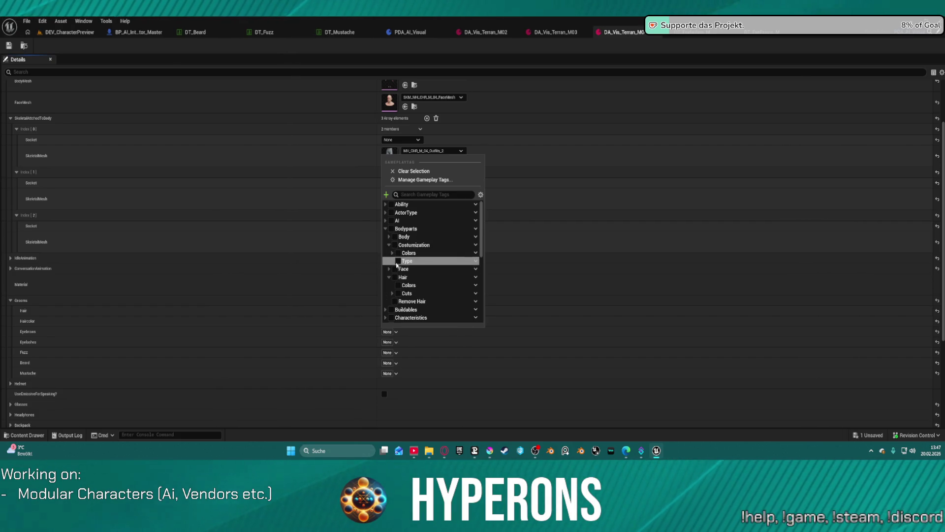
pyautogui.click(392, 261)
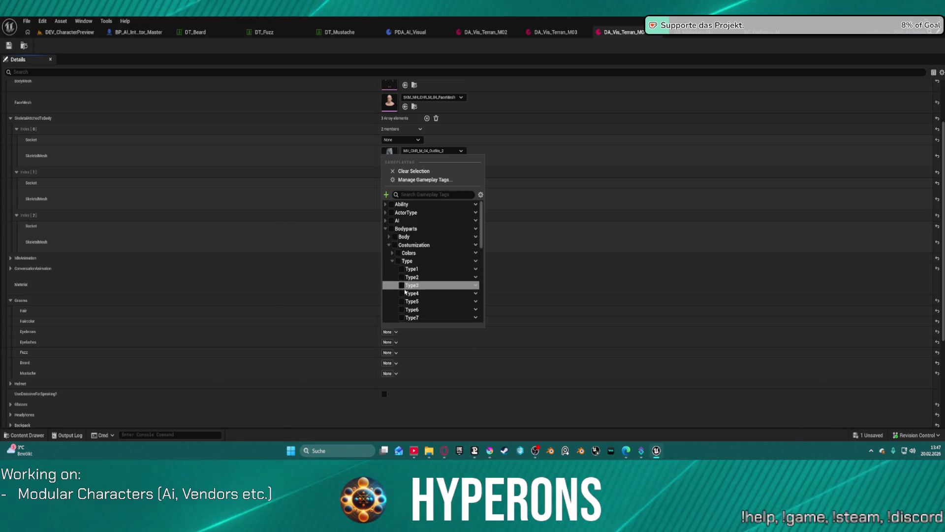
pyautogui.click(406, 293)
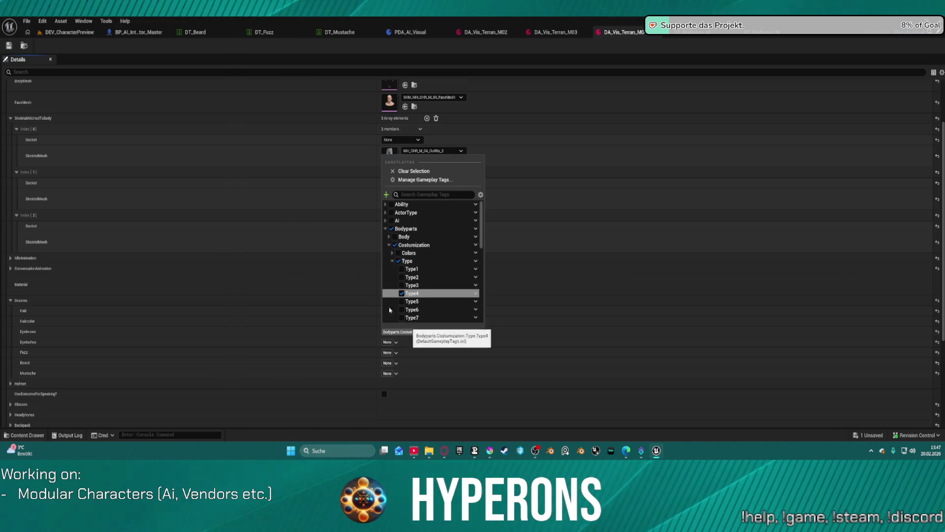
# Apply the Type4 tag to Eyelashes, Fuzz, Beard and Mustache, then save the asset.
pyautogui.keyDown('shift'); pyautogui.click(358, 343); pyautogui.keyUp('shift')
pyautogui.keyDown('shift'); pyautogui.click(363, 352); pyautogui.keyUp('shift')
pyautogui.keyDown('shift'); pyautogui.click(367, 363); pyautogui.keyUp('shift')
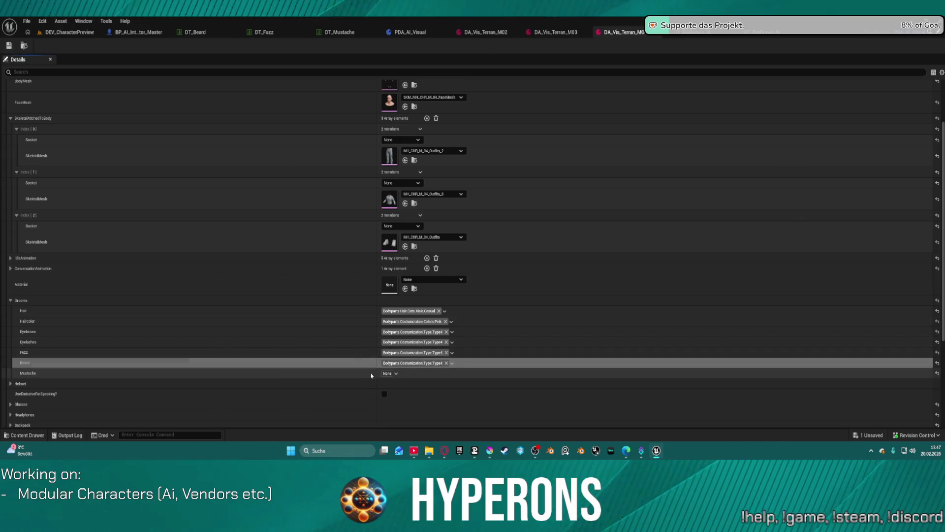
pyautogui.keyDown('shift'); pyautogui.click(371, 373); pyautogui.keyUp('shift')
pyautogui.click(9, 46)
pyautogui.click(69, 32)
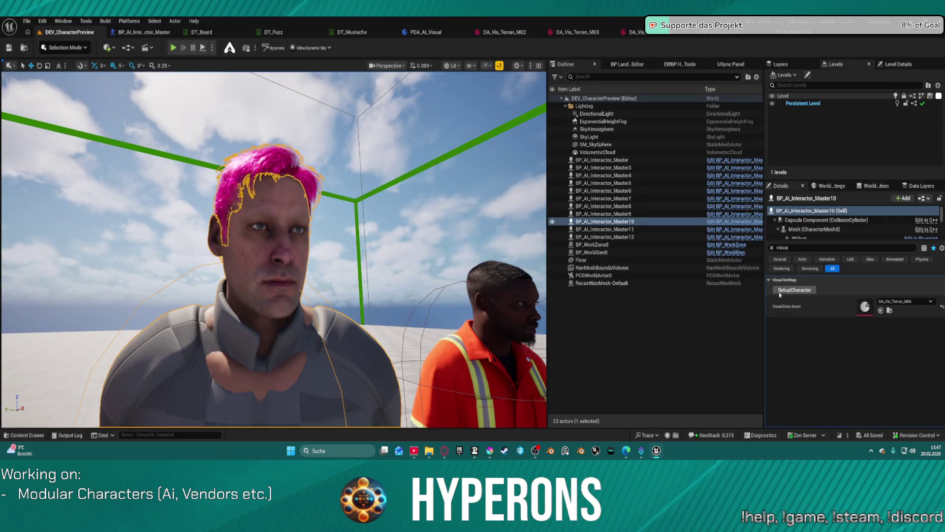
# Run SetupCharacter on the pink-haired character and fly close to inspect its pink eyebrows.
pyautogui.click(794, 290)
pyautogui.click(506, 200)
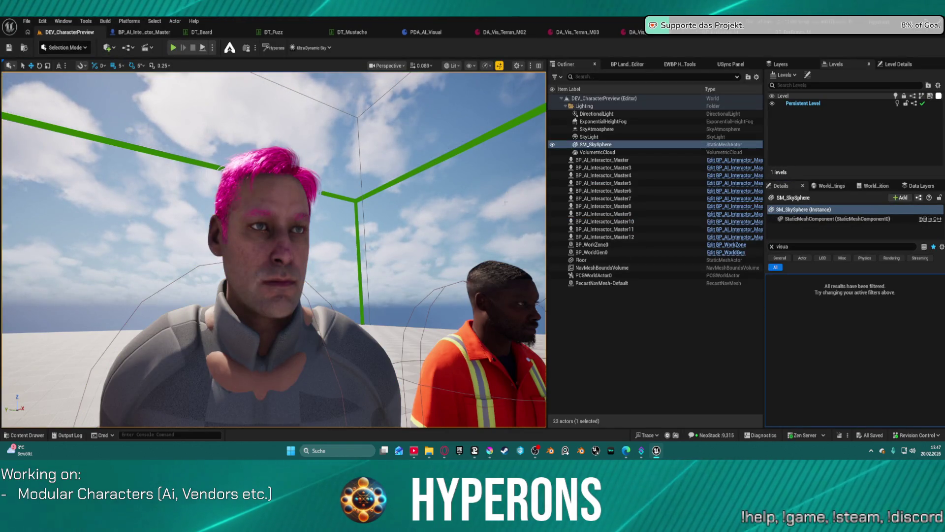
pyautogui.press('d')
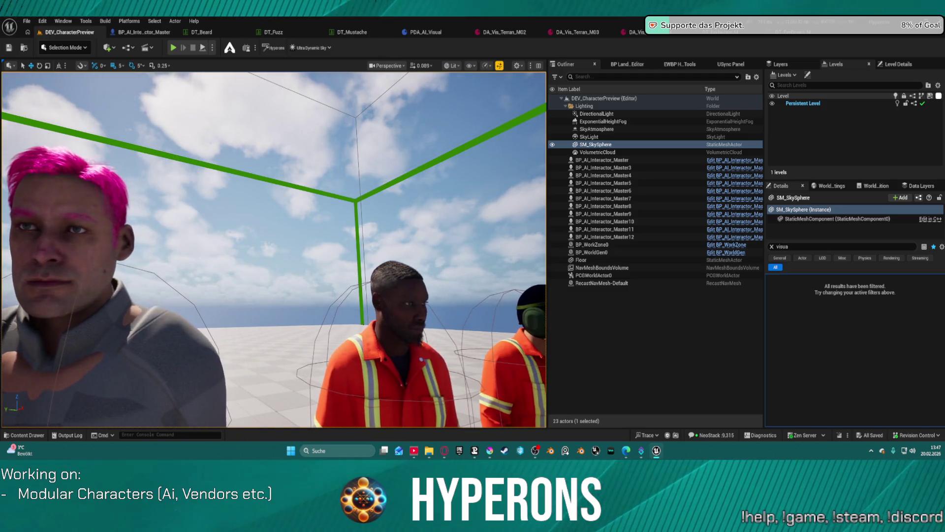
pyautogui.press('a')
pyautogui.press('w')
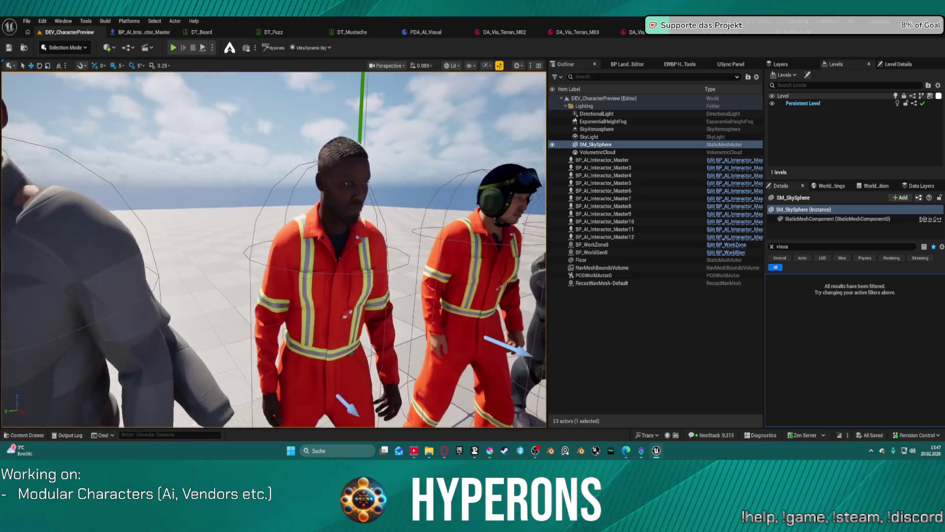
pyautogui.press('w')
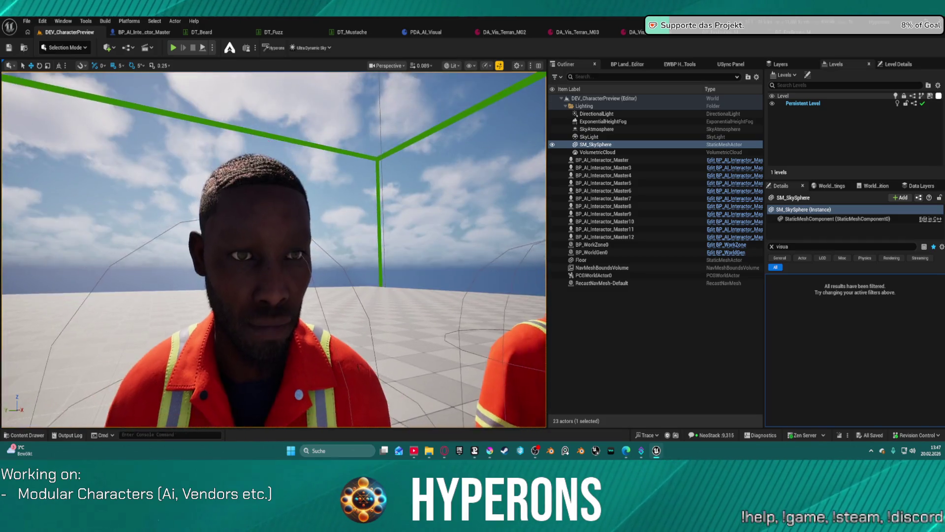
pyautogui.press('w')
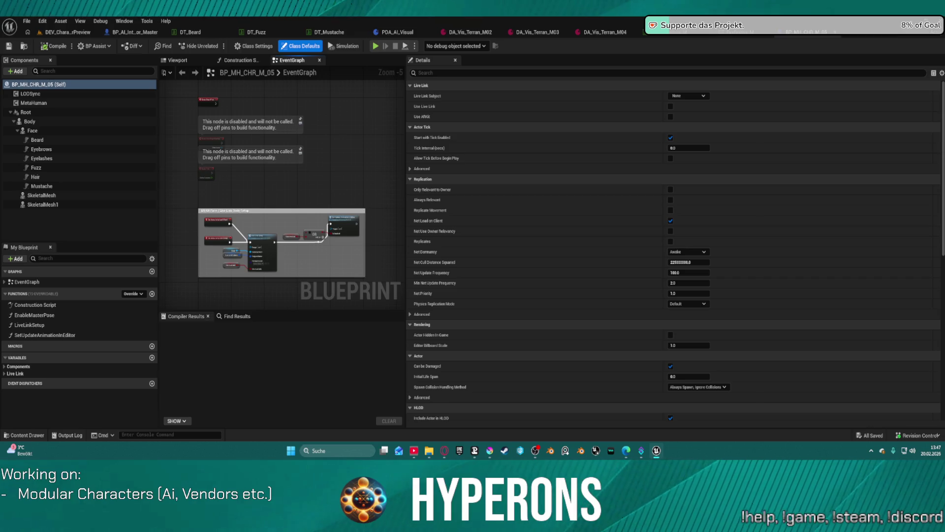
# Close the blueprint and open BP_MH_CHR_M_06 from its MetaHuman folder.
pyautogui.click(816, 36)
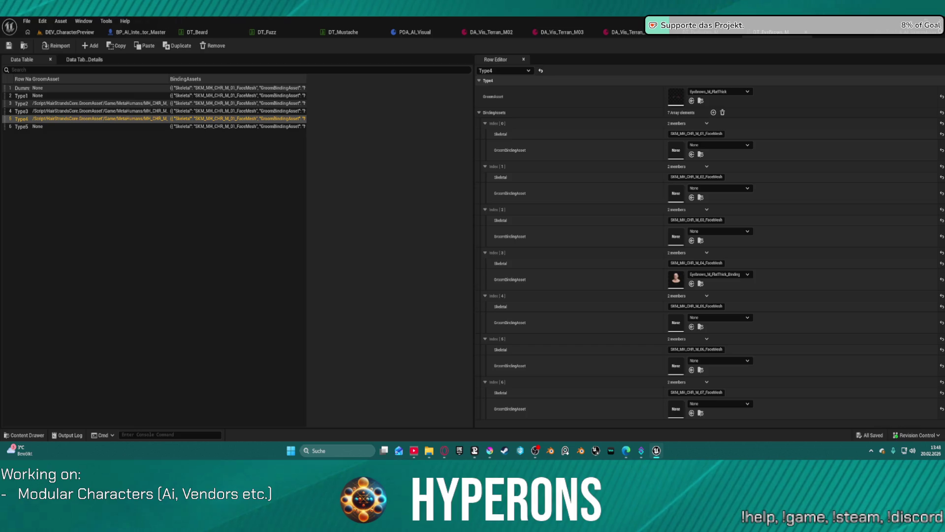
pyautogui.hotkey('ctrl', 'space')
pyautogui.click(364, 79)
pyautogui.hotkey('ctrl', 'space')
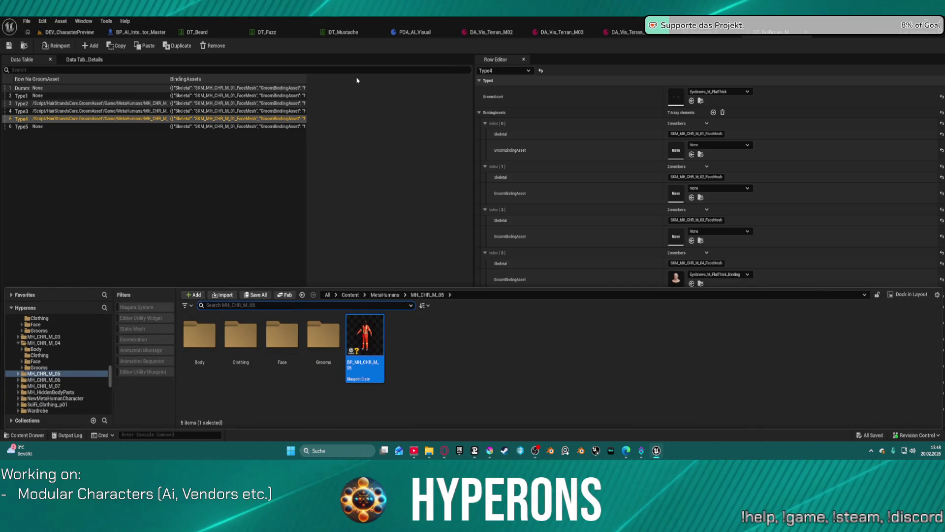
pyautogui.click(44, 380)
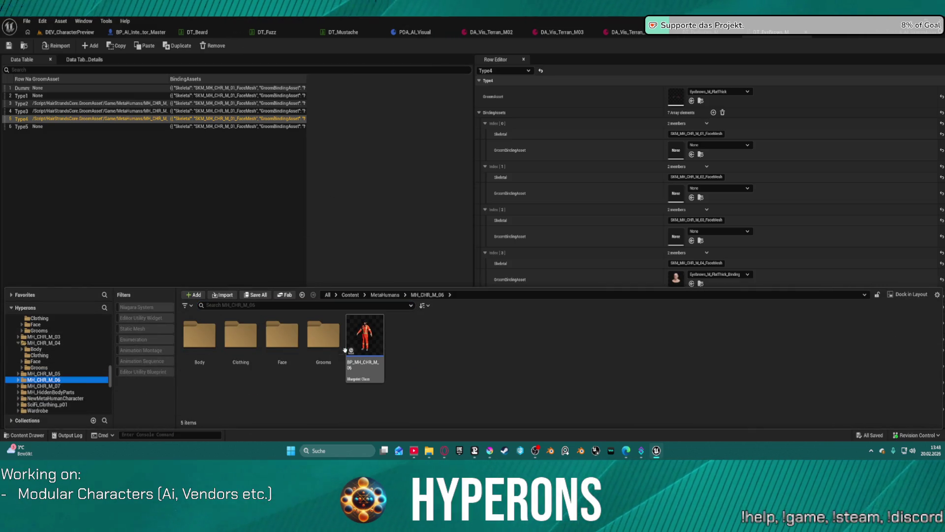
pyautogui.doubleClick(367, 329)
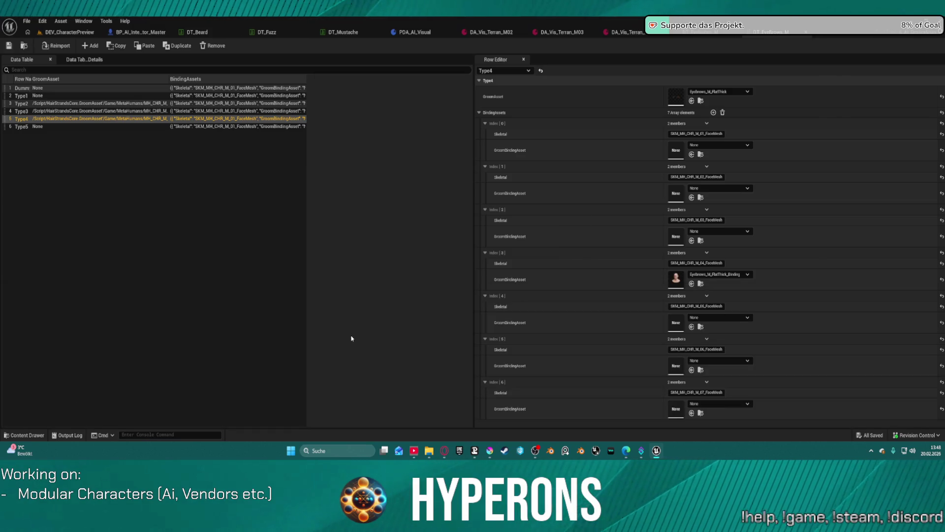
# Open BP_MH_CHR_M_07 from the MH_CHR_M_07 folder.
pyautogui.click(90, 355)
pyautogui.hotkey('ctrl', 'space')
pyautogui.click(44, 386)
pyautogui.click(378, 333)
pyautogui.doubleClick(377, 330)
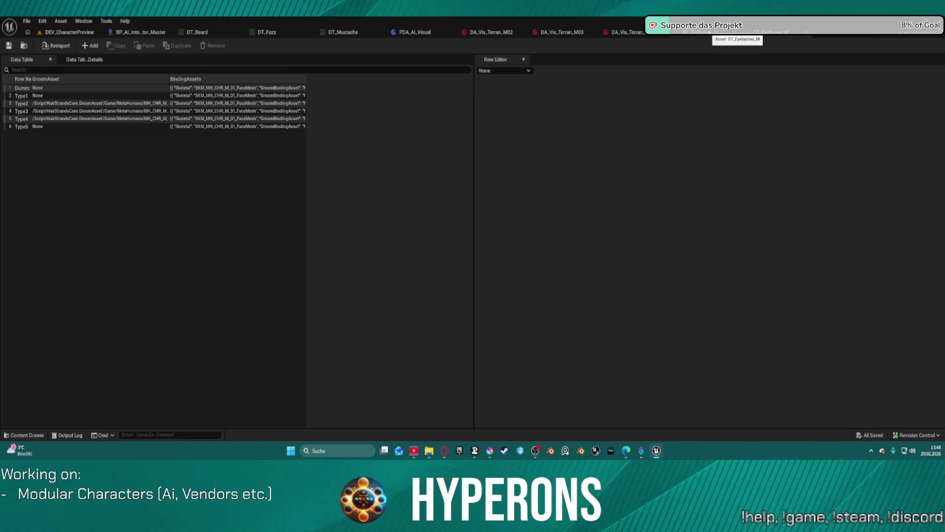
# Give Type5 the Eyebrows_M_FlatThick groom with its binding at index 4, and save the eyebrow table.
pyautogui.click(710, 32)
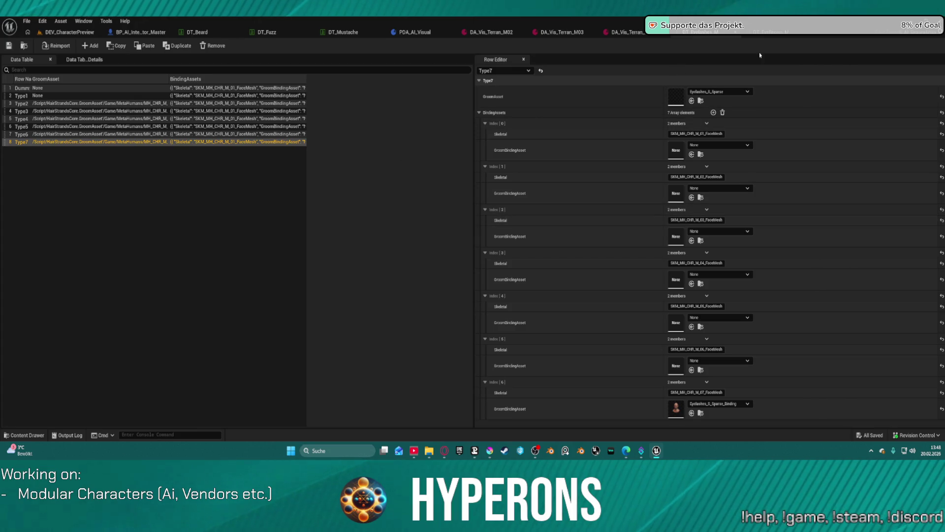
pyautogui.hotkey('ctrl', 'z')
pyautogui.hotkey('ctrl', 'z')
pyautogui.hotkey('ctrl', 'z')
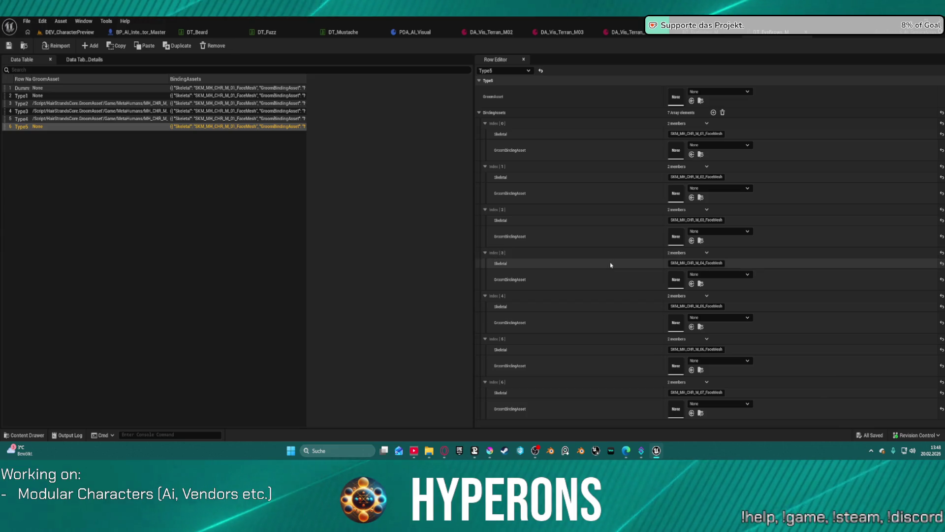
pyautogui.hotkey('ctrl', 'v')
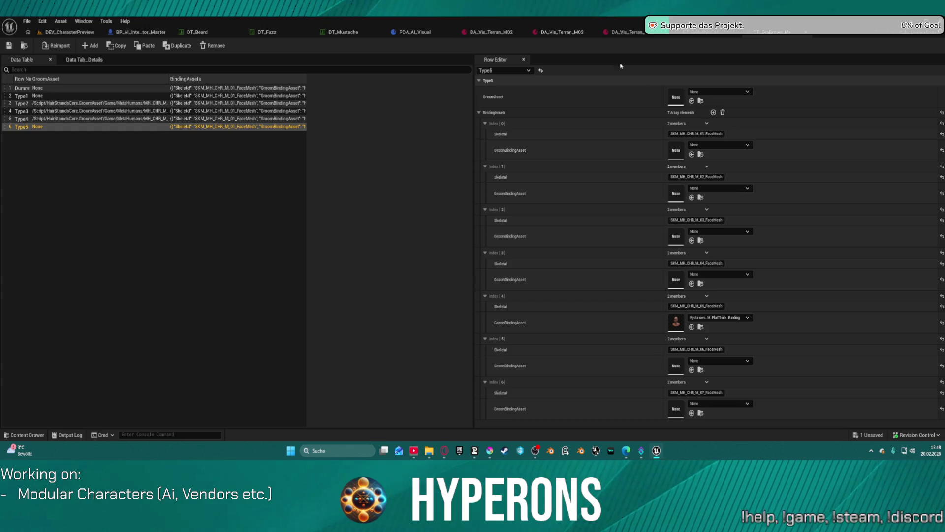
pyautogui.hotkey('ctrl', 'v')
pyautogui.click(8, 46)
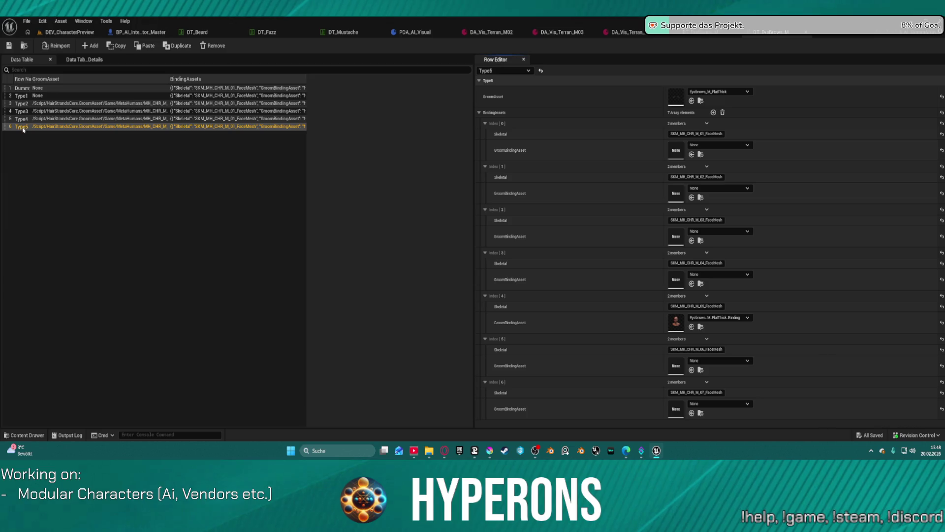
pyautogui.click(41, 127)
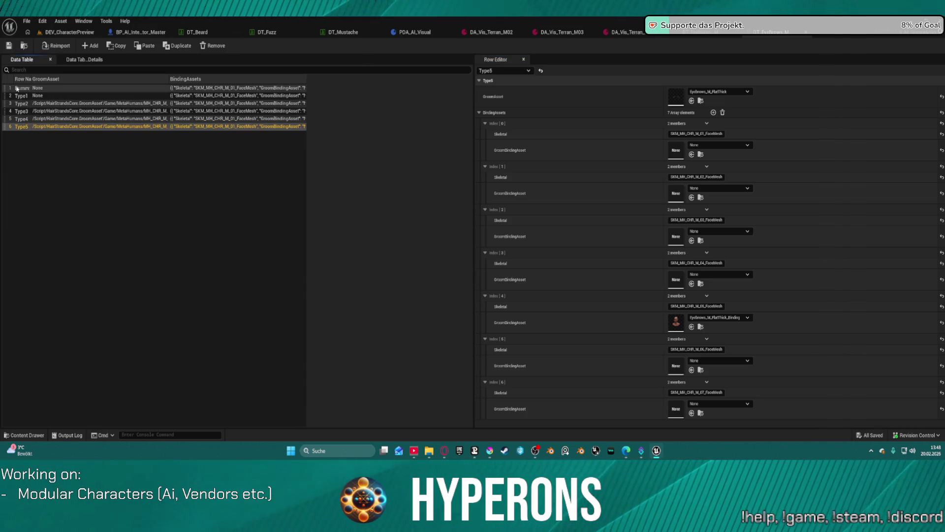
# Duplicate the empty Dummy row twice.
pyautogui.click(34, 88)
pyautogui.click(181, 47)
pyautogui.click(181, 47)
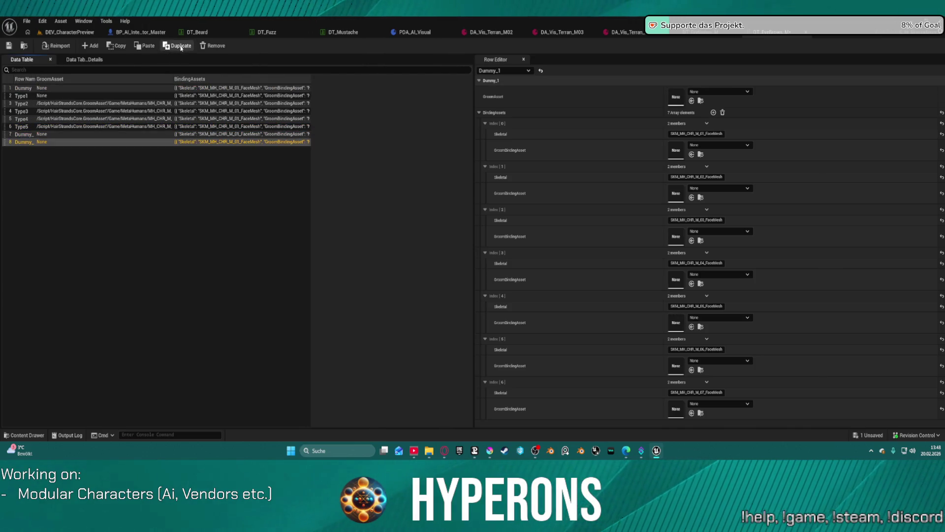
# Rename the two new duplicate rows Type6 and Type7.
pyautogui.click(24, 135)
pyautogui.click(20, 136)
pyautogui.write('Type6')
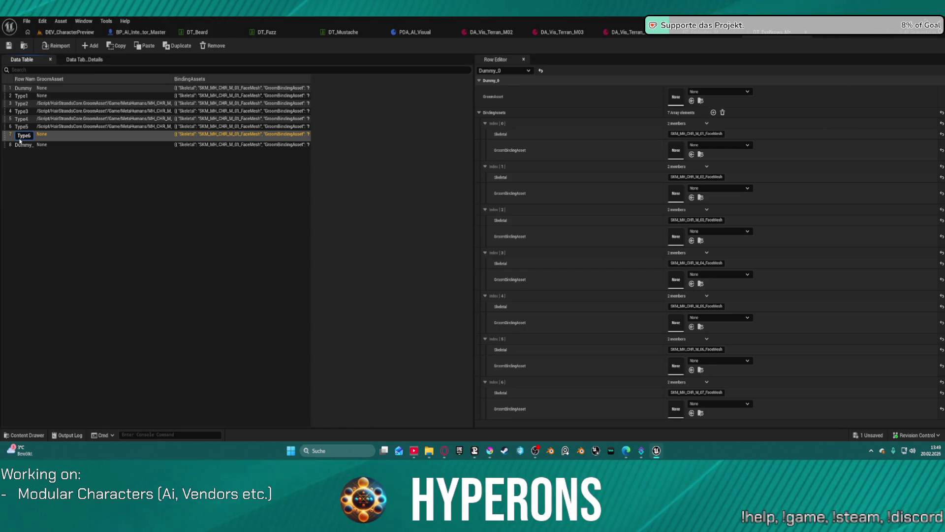
pyautogui.press('Return')
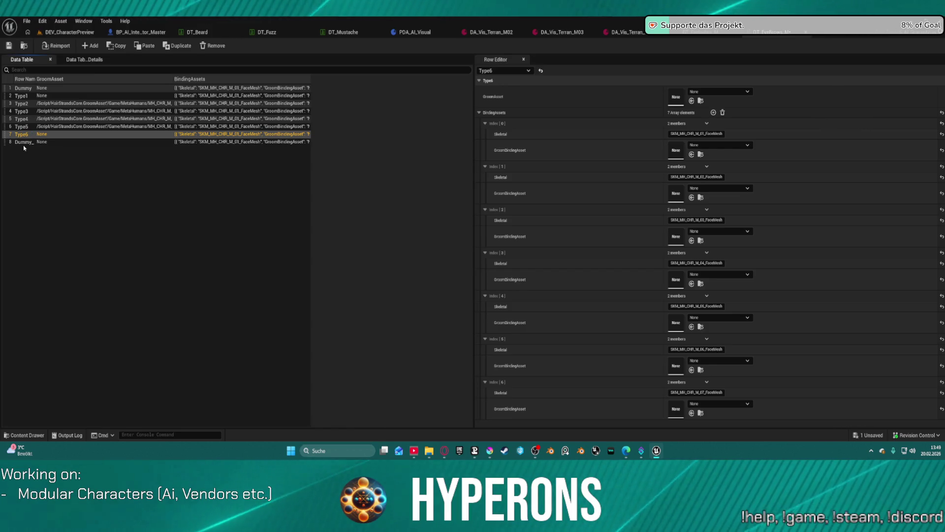
pyautogui.doubleClick(23, 143)
pyautogui.write('Type7')
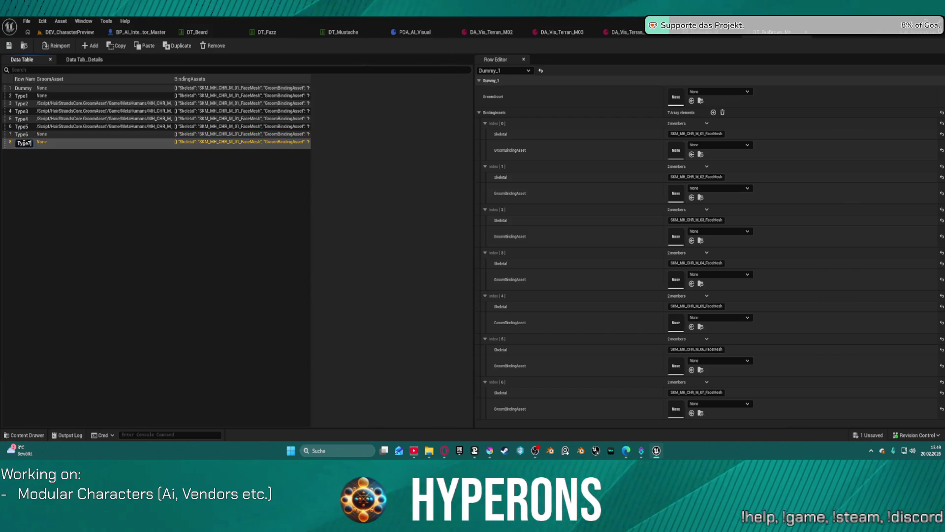
pyautogui.press('Return')
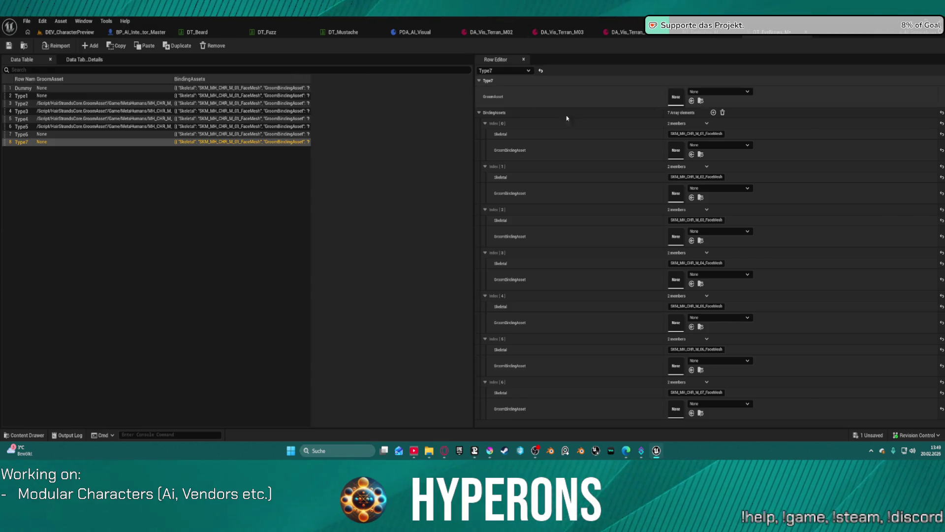
# Assign the Eyebrows_M_Wide groom to the Type6 row.
pyautogui.hotkey('ctrl', 'v')
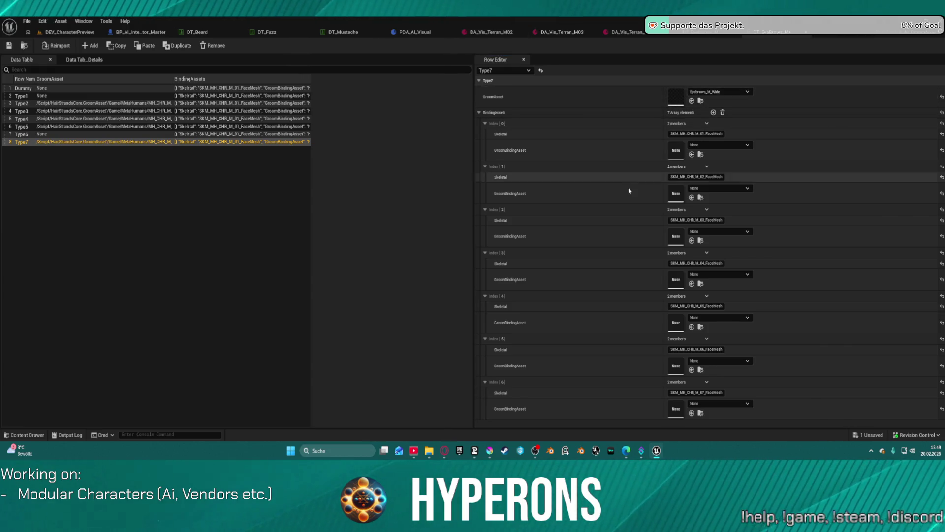
pyautogui.hotkey('ctrl', 'v')
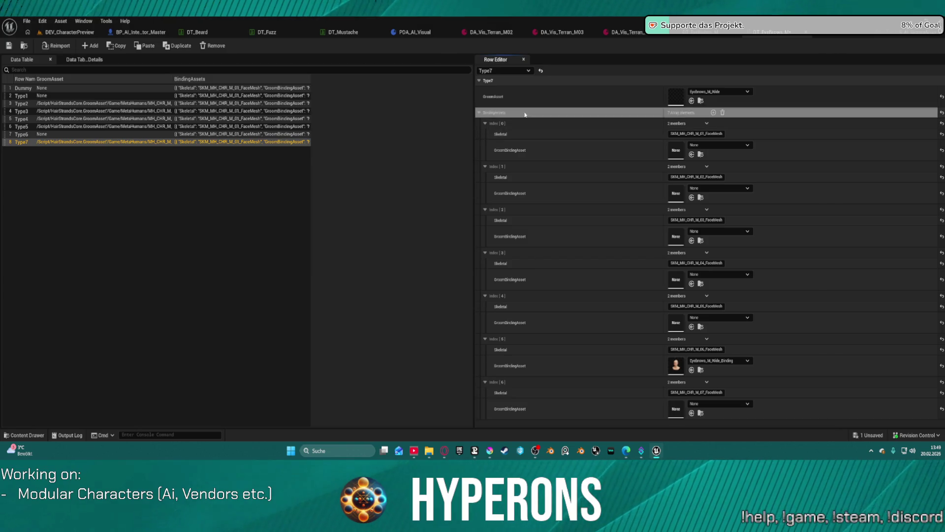
pyautogui.click(75, 135)
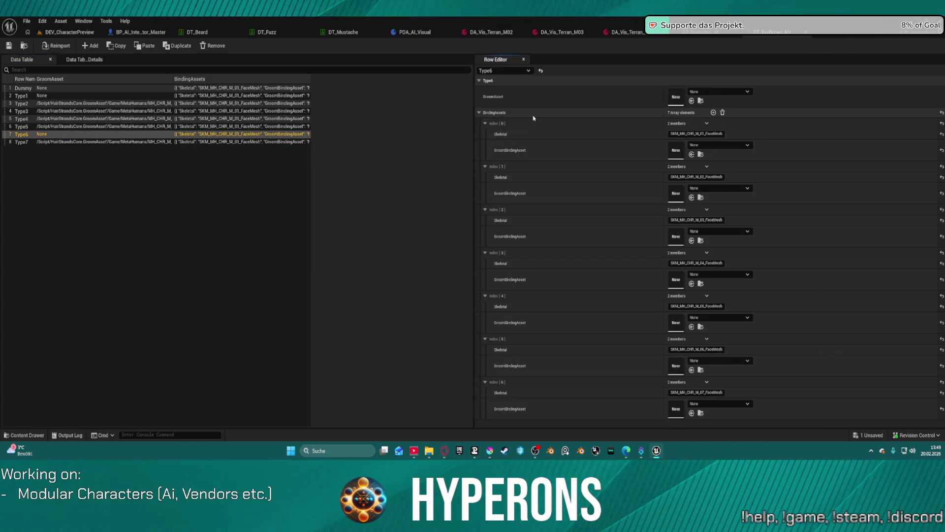
pyautogui.click(79, 142)
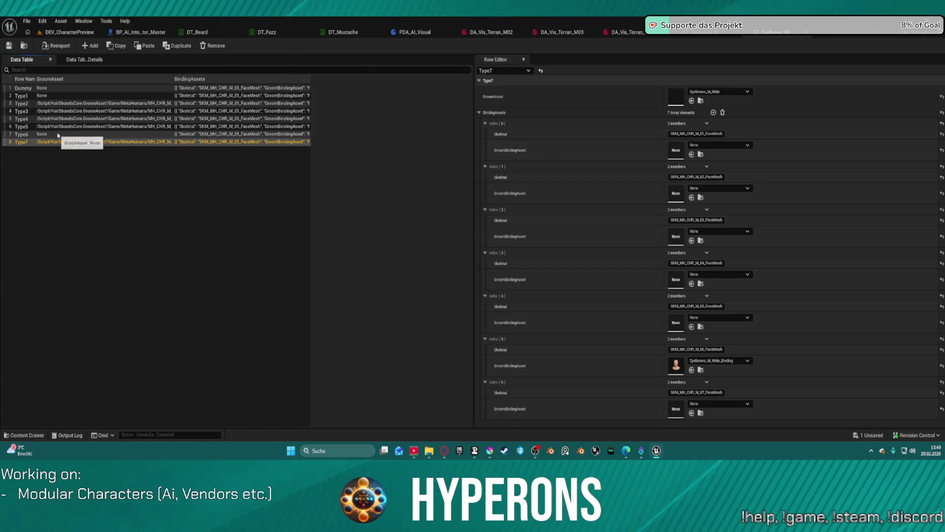
pyautogui.click(64, 135)
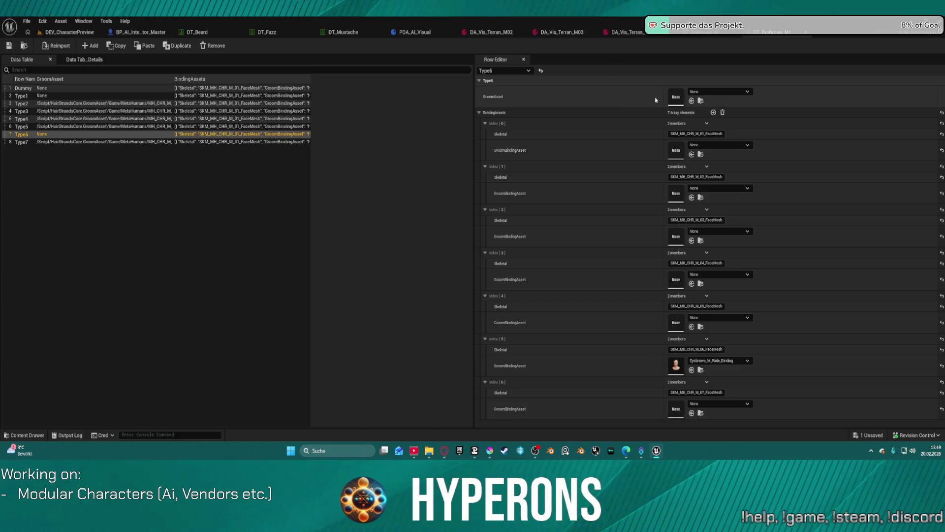
pyautogui.keyDown('shift'); pyautogui.click(633, 97); pyautogui.keyUp('shift')
# Set Type7 to Eyebrows_M_FlatThick with its binding at index 6, clear index 5, and save.
pyautogui.click(120, 142)
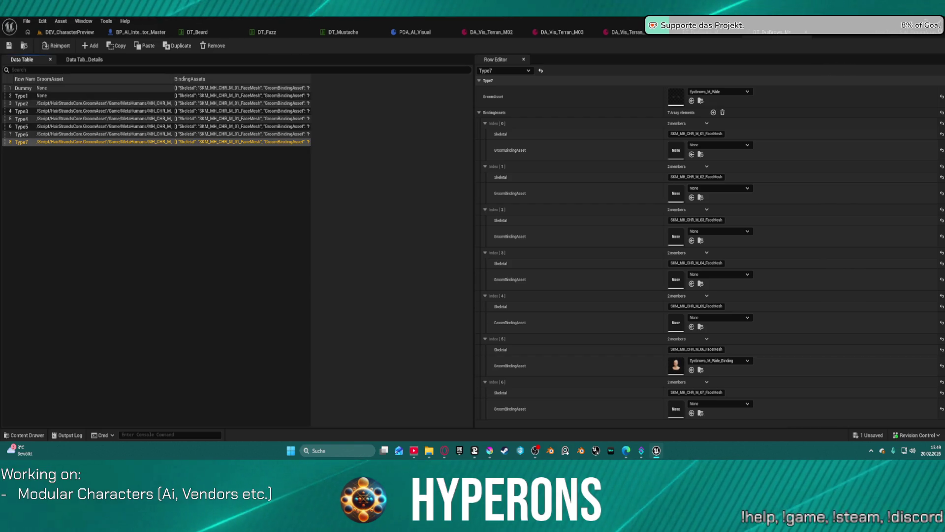
pyautogui.hotkey('ctrl', 'v')
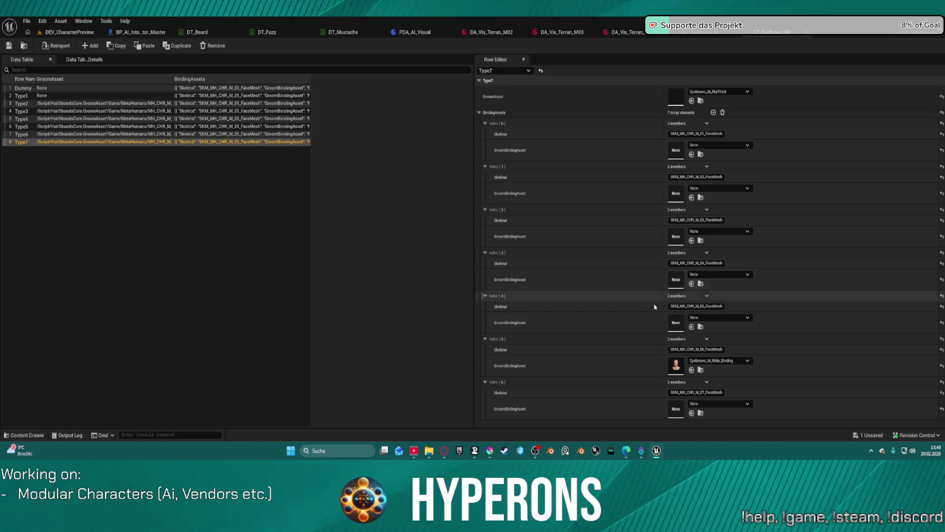
pyautogui.hotkey('ctrl', 'v')
pyautogui.click(941, 367)
pyautogui.hotkey('ctrl', 's')
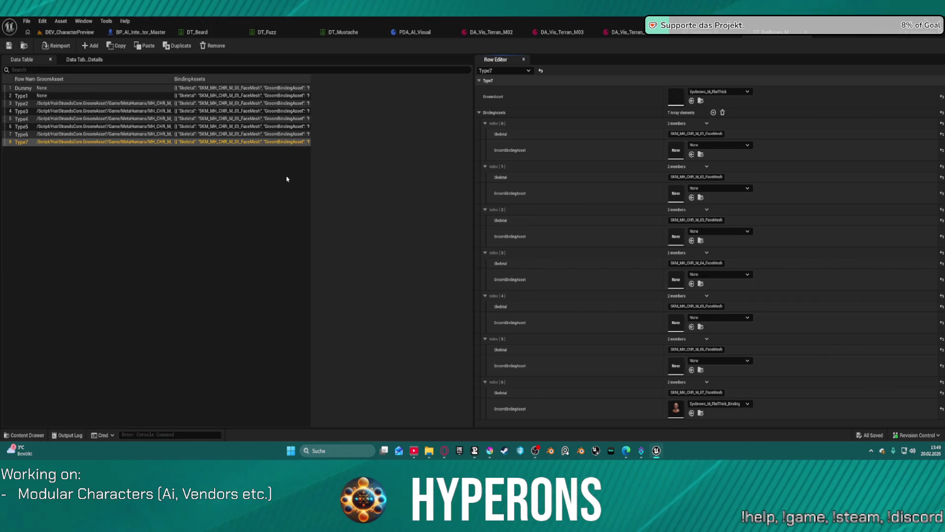
pyautogui.click(262, 258)
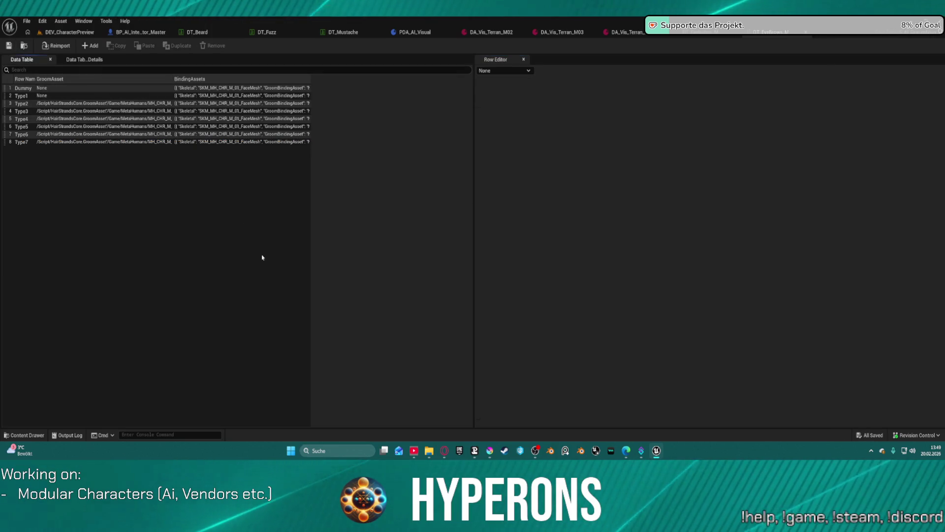
pyautogui.click(61, 21)
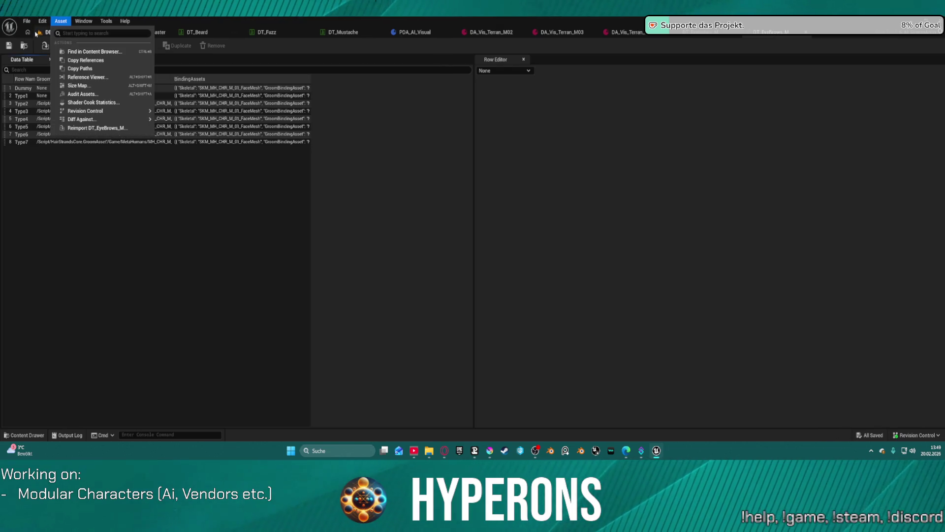
pyautogui.click(42, 33)
pyautogui.click(235, 107)
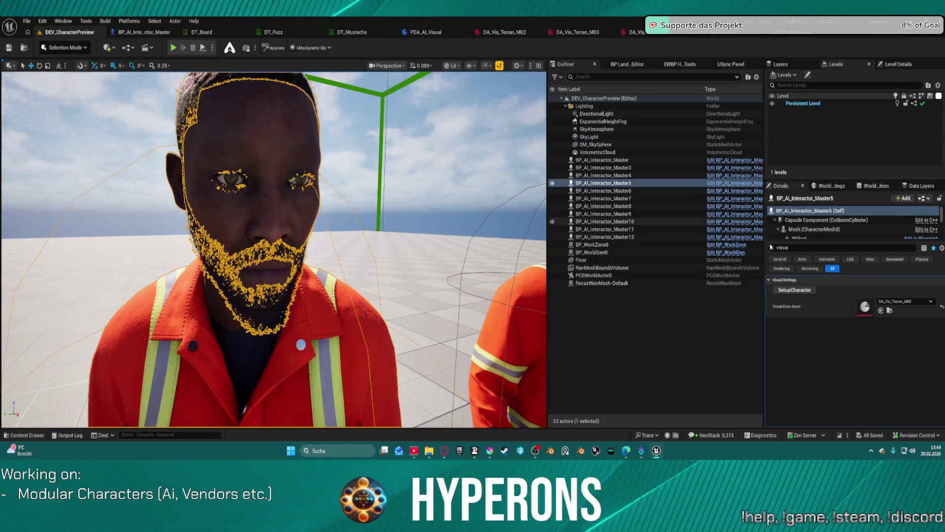
pyautogui.click(802, 291)
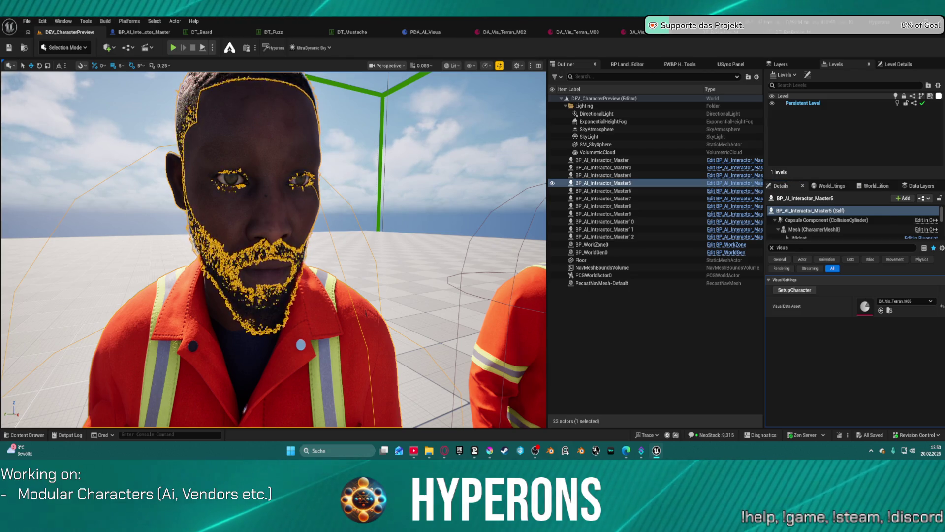
pyautogui.click(420, 145)
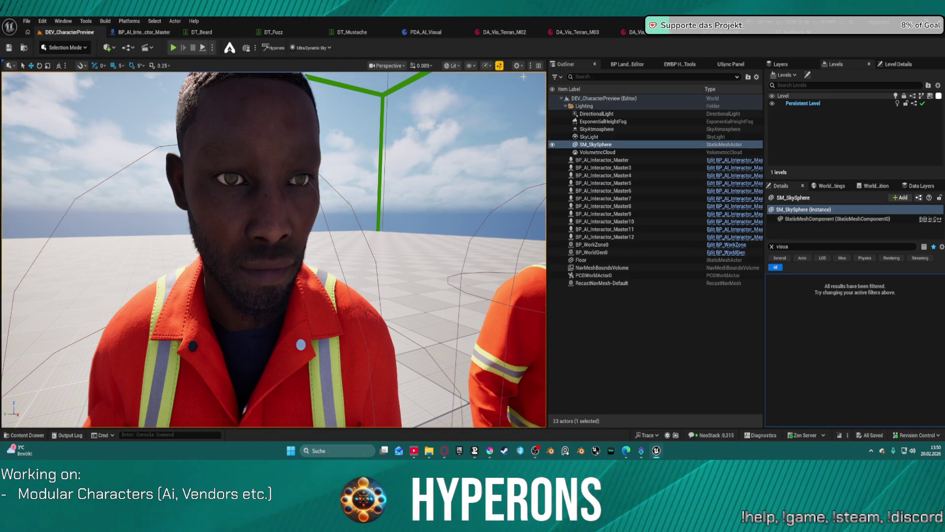
pyautogui.click(800, 35)
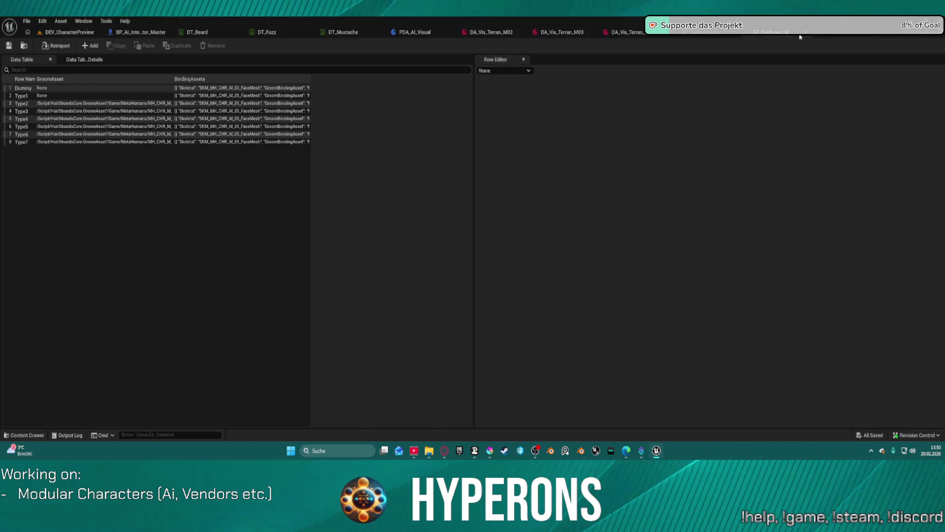
# Review the Type5 row's groom bindings, then return to the DEV_CharacterPreview level.
pyautogui.click(69, 127)
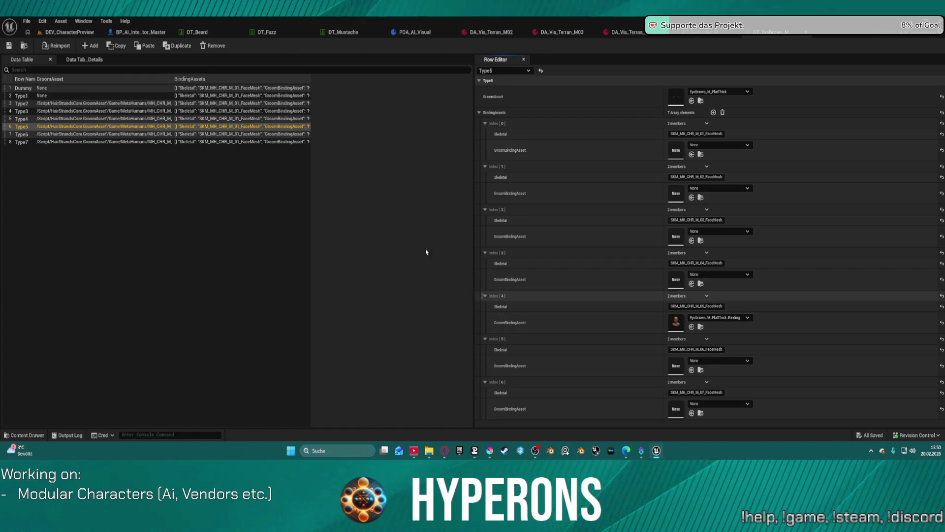
pyautogui.click(55, 32)
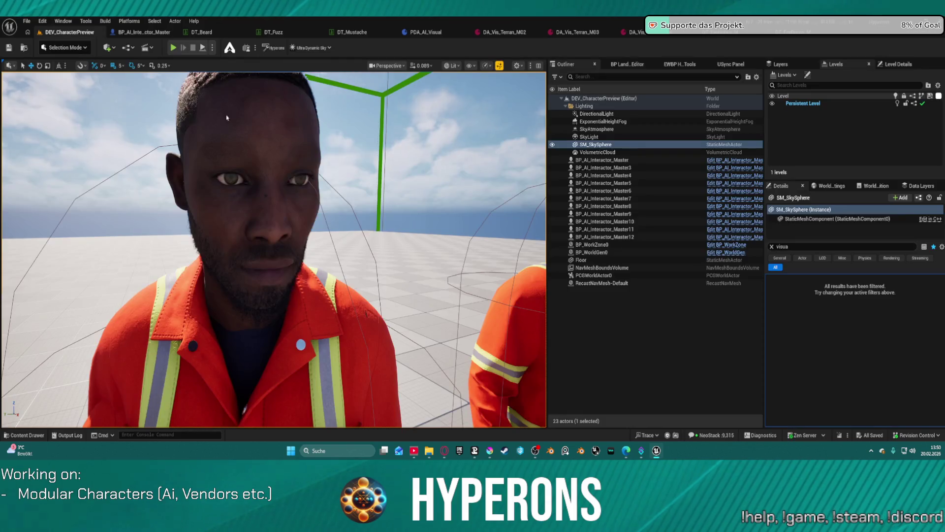
# Move the orange-suited worker Master5 right and toward the camera.
pyautogui.moveTo(274, 246)
pyautogui.mouseDown()
pyautogui.moveTo(261, 305)
pyautogui.moveTo(246, 288)
pyautogui.moveTo(261, 273)
pyautogui.moveTo(261, 246)
pyautogui.mouseUp()
pyautogui.click(74, 247)
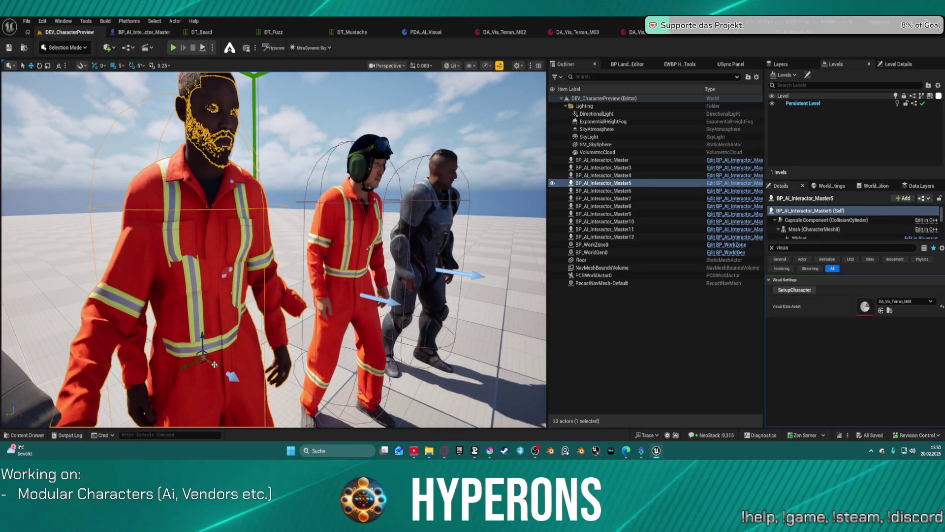
pyautogui.moveTo(215, 358); pyautogui.dragTo(231, 371)
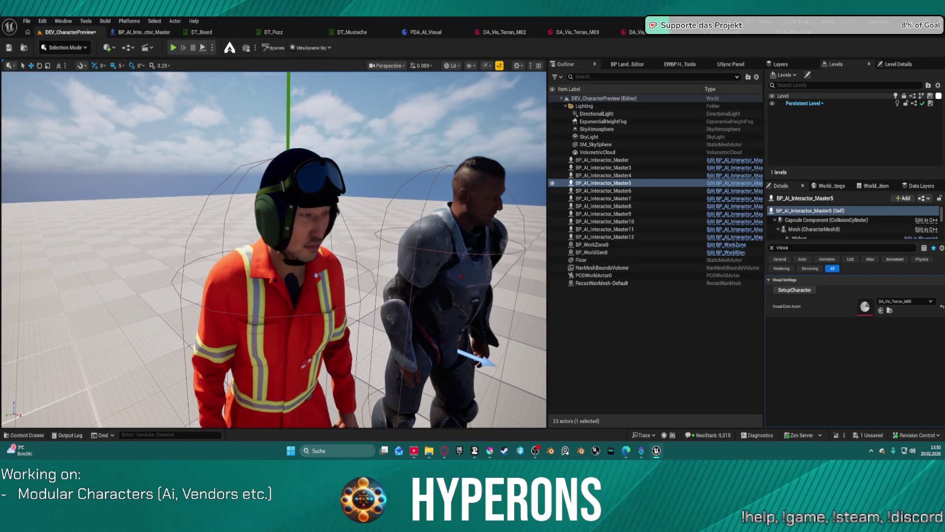
# Rerun SetupCharacter on Master6, then reselect the Master5 worker.
pyautogui.doubleClick(604, 190)
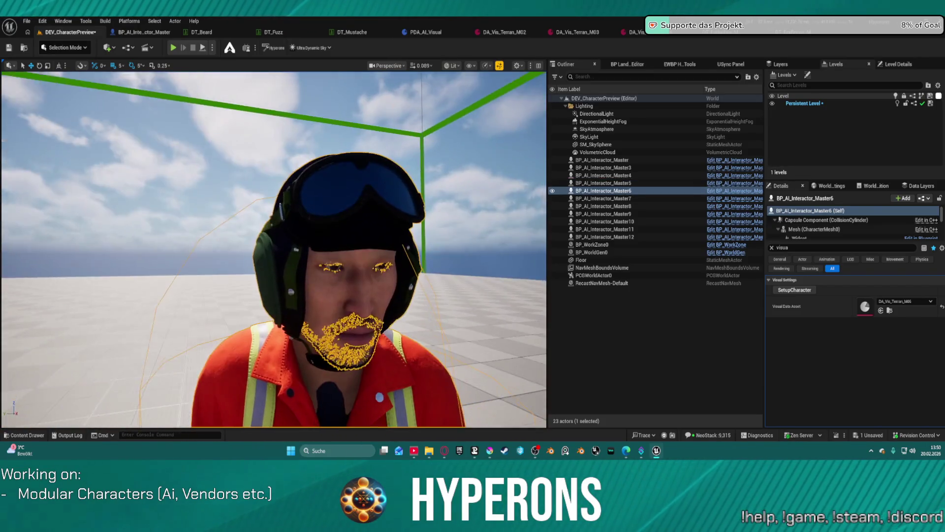
pyautogui.click(791, 291)
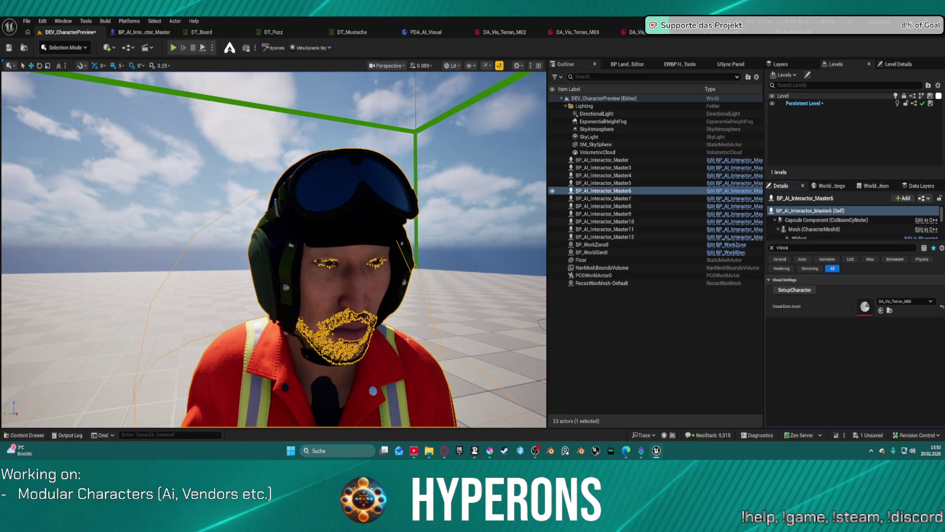
pyautogui.scroll(-10, 274, 249)
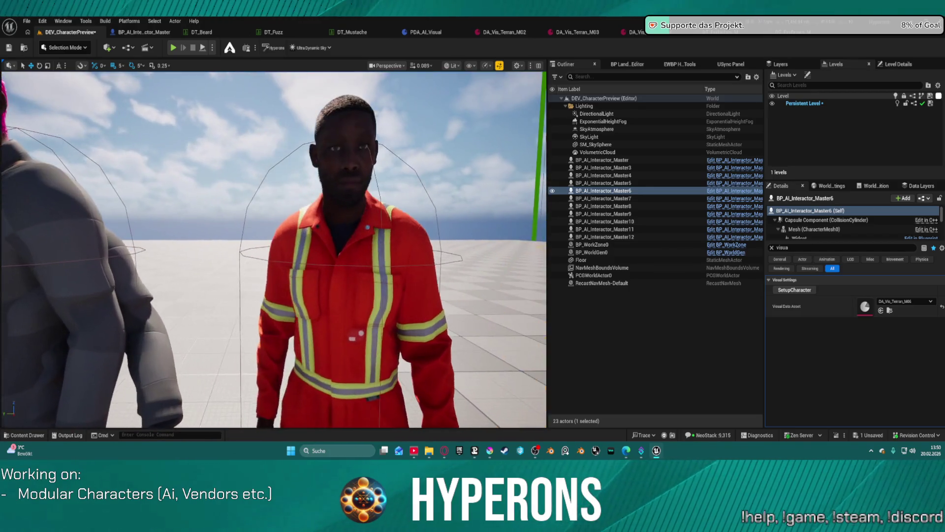
pyautogui.click(363, 296)
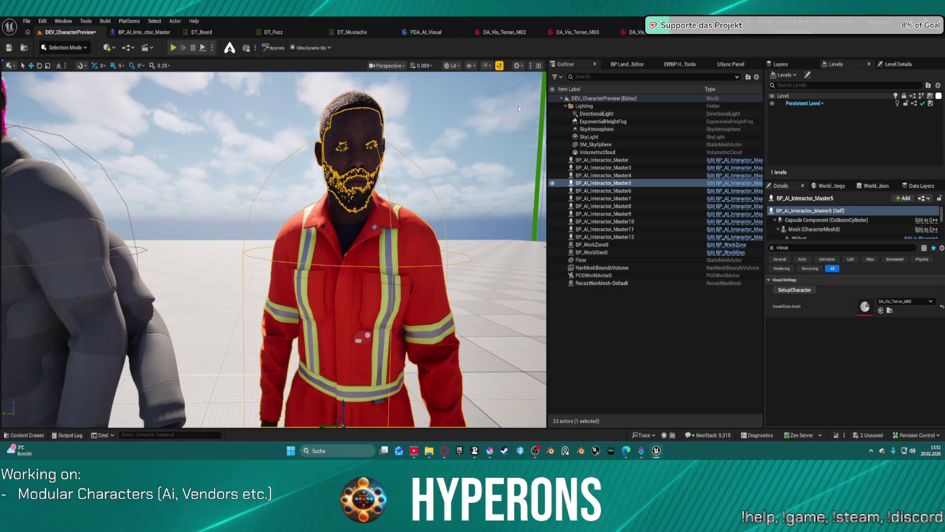
# Rerun SetupCharacter on Master5 and inspect its face close up.
pyautogui.click(613, 298)
pyautogui.click(383, 139)
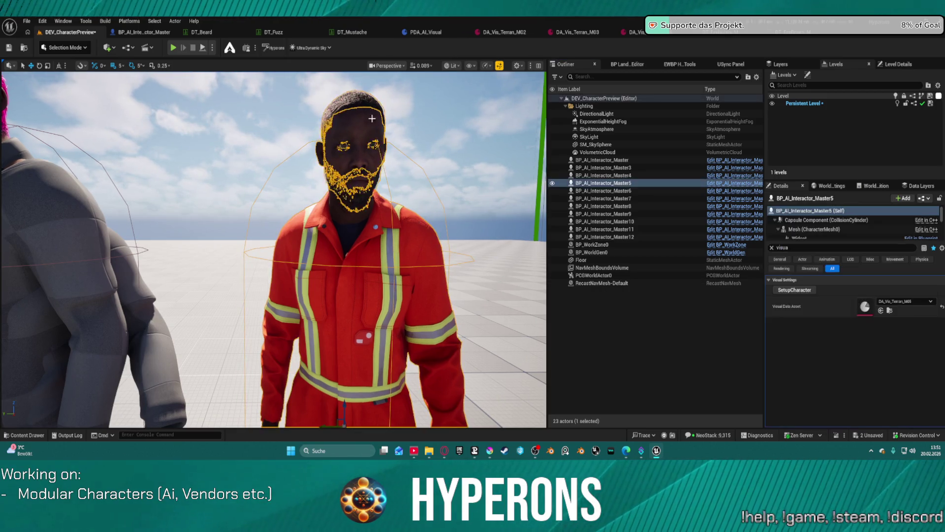
pyautogui.click(793, 292)
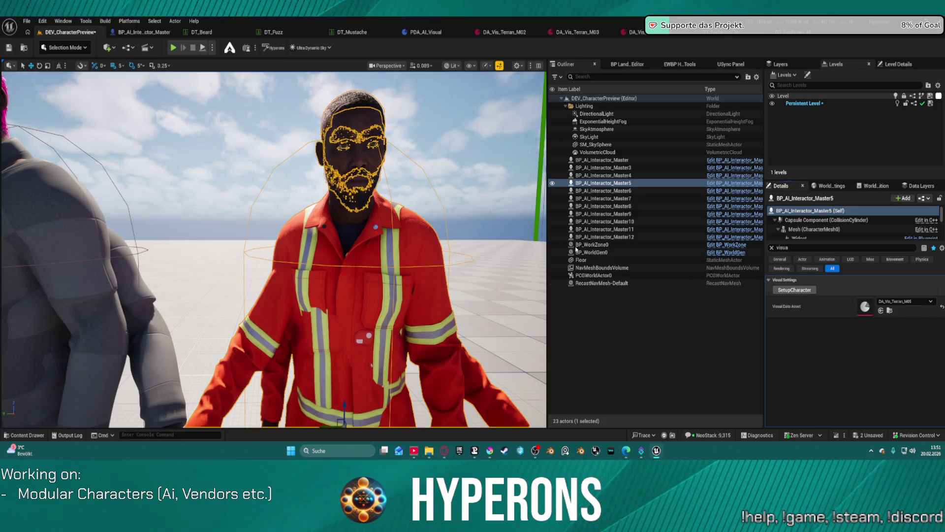
pyautogui.press('f')
pyautogui.moveTo(307, 314); pyautogui.dragTo(301, 261)
pyautogui.click(197, 148)
pyautogui.moveTo(197, 148); pyautogui.dragTo(207, 157)
pyautogui.moveTo(361, 405); pyautogui.dragTo(360, 385)
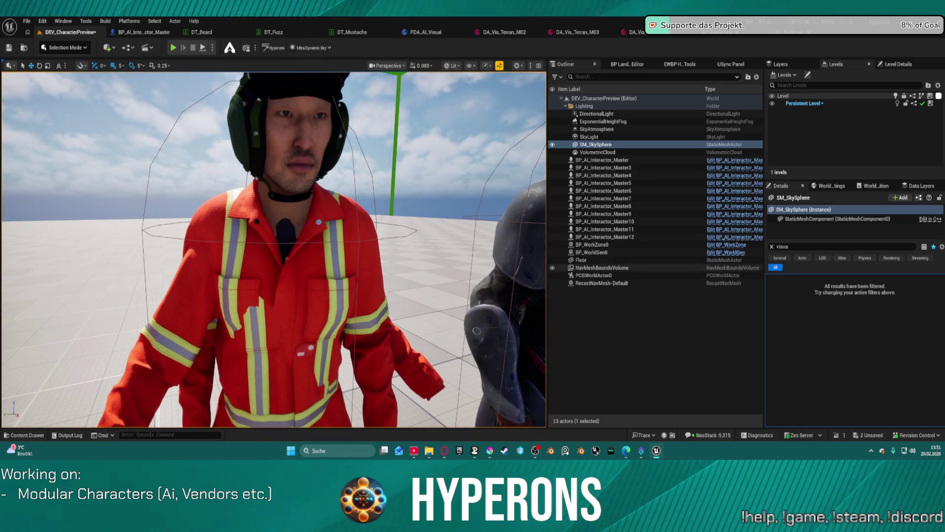
# Inspect the helmeted Master6 character's face, then return to the DT_EyeBrows data table.
pyautogui.click(603, 190)
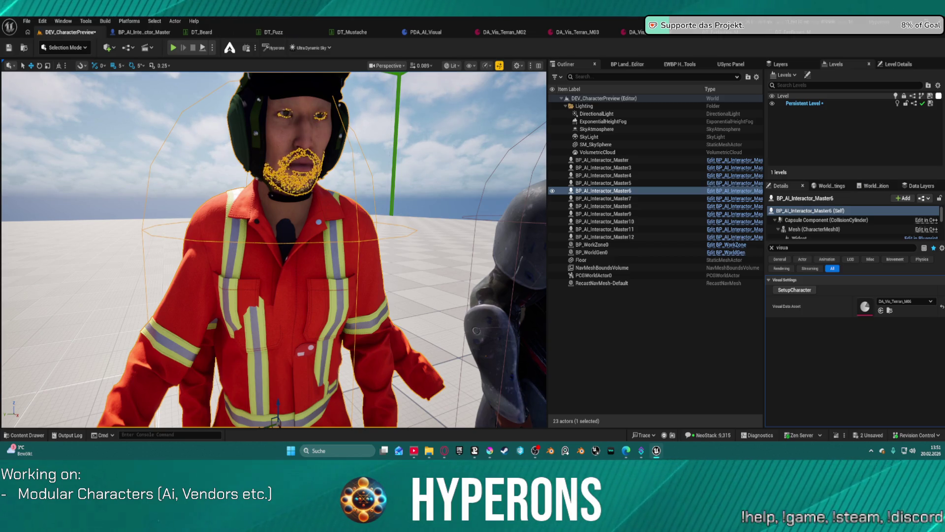
pyautogui.press('s')
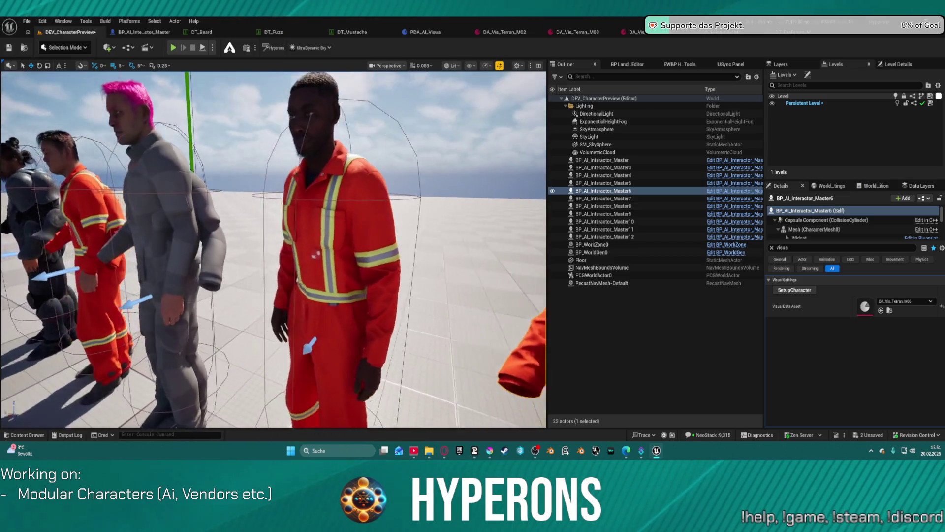
pyautogui.press('d')
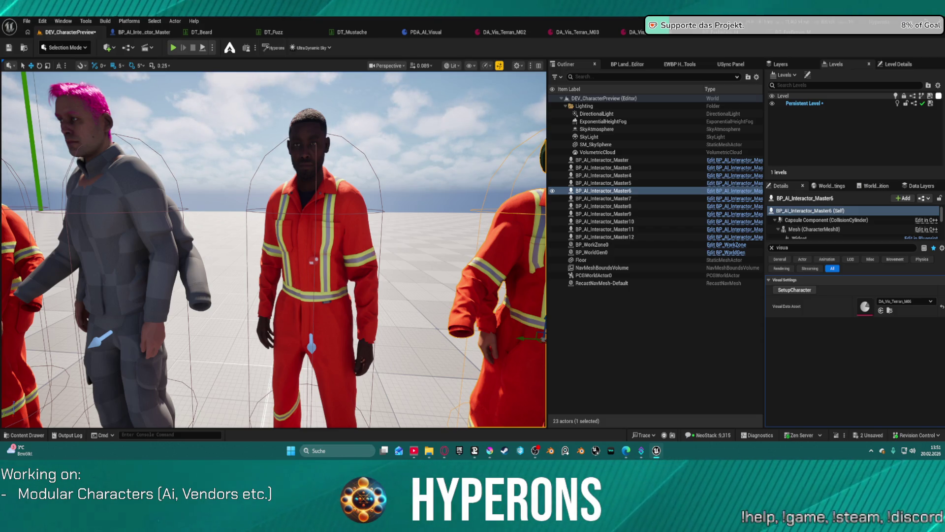
pyautogui.press('d')
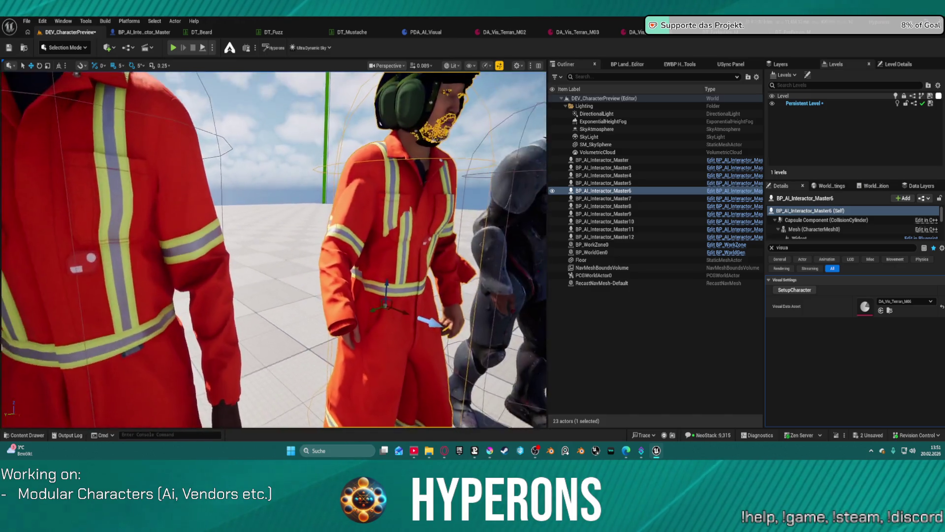
pyautogui.press('f')
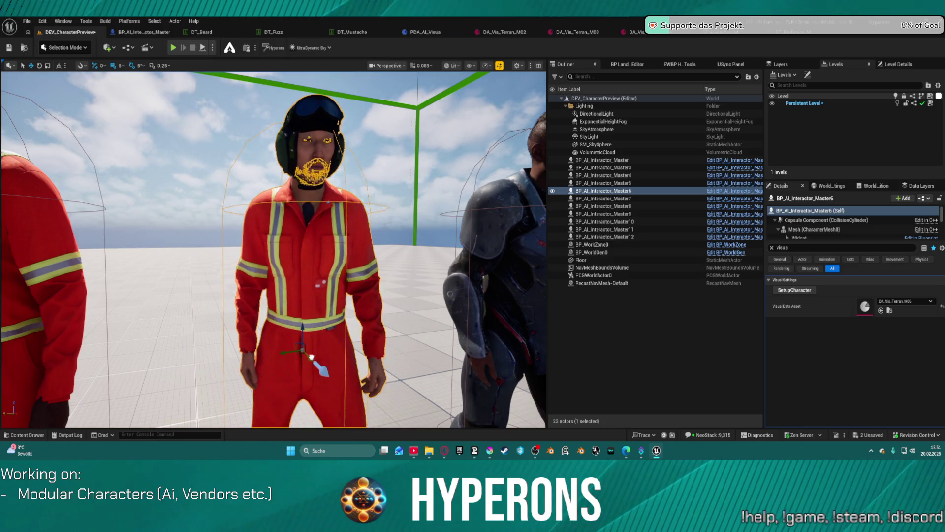
pyautogui.click(390, 165)
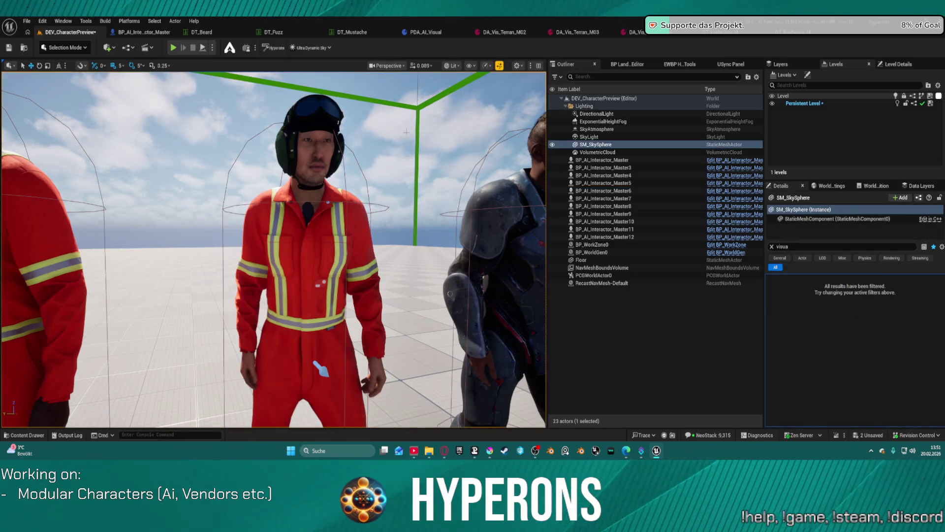
pyautogui.scroll(5, 390, 165)
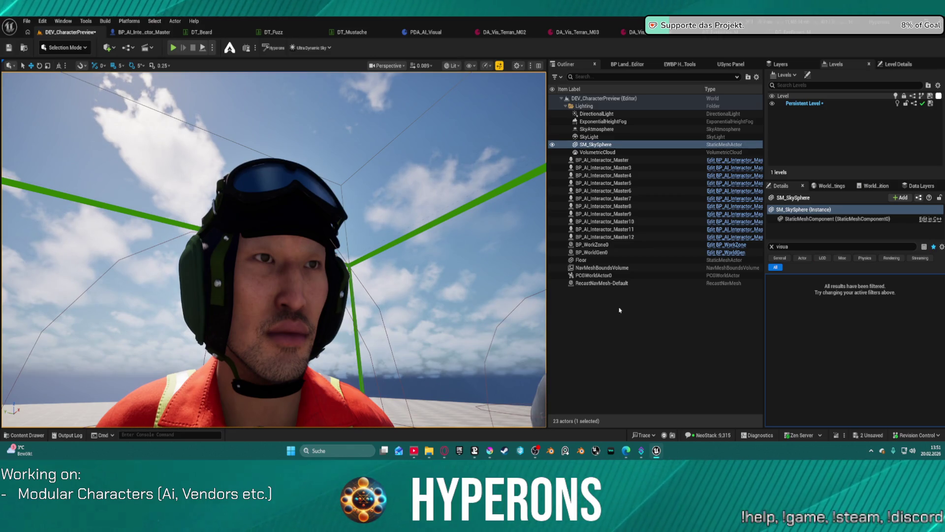
pyautogui.click(251, 295)
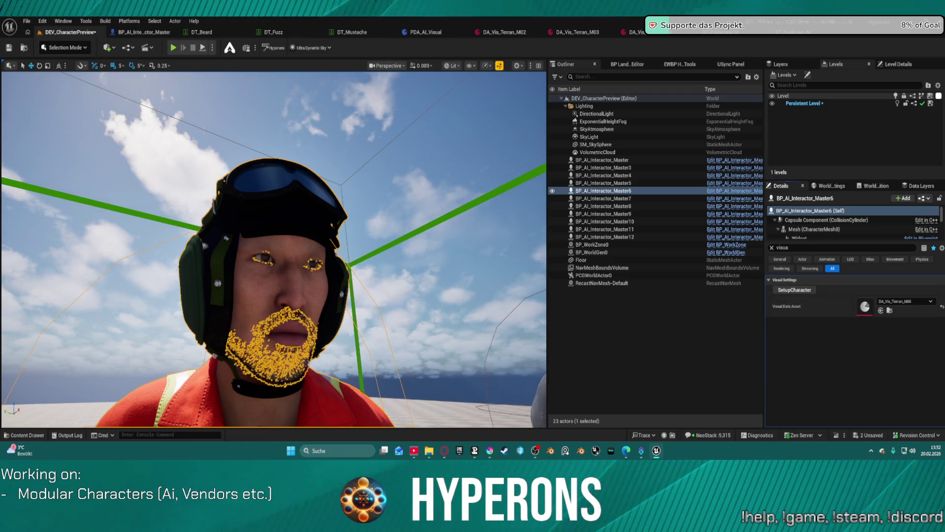
pyautogui.click(723, 36)
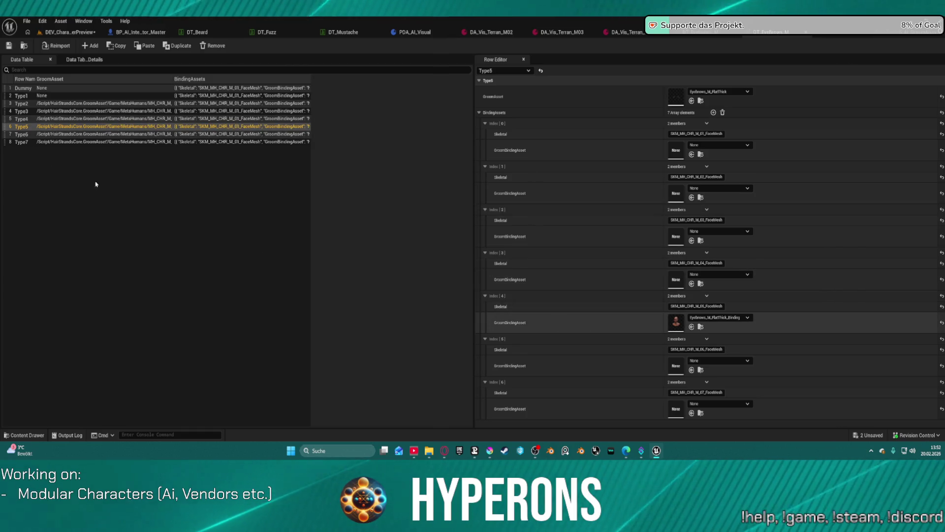
# Review row Type6's Eyebrows_M_Wide groom and its index 5 binding.
pyautogui.click(95, 133)
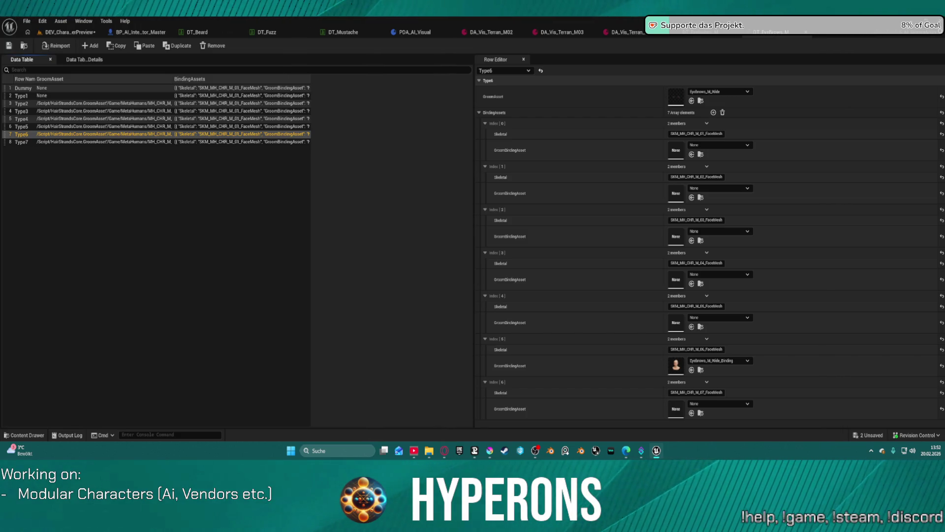
pyautogui.click(618, 103)
# Rebuild Master6 in the preview level, check its eyebrows, then return to DT_EyeBrows.
pyautogui.click(69, 32)
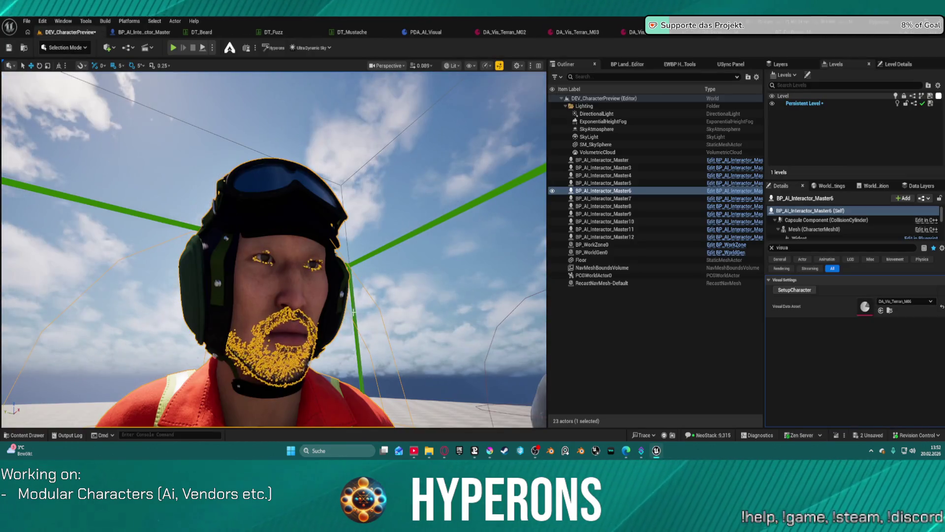
pyautogui.click(795, 290)
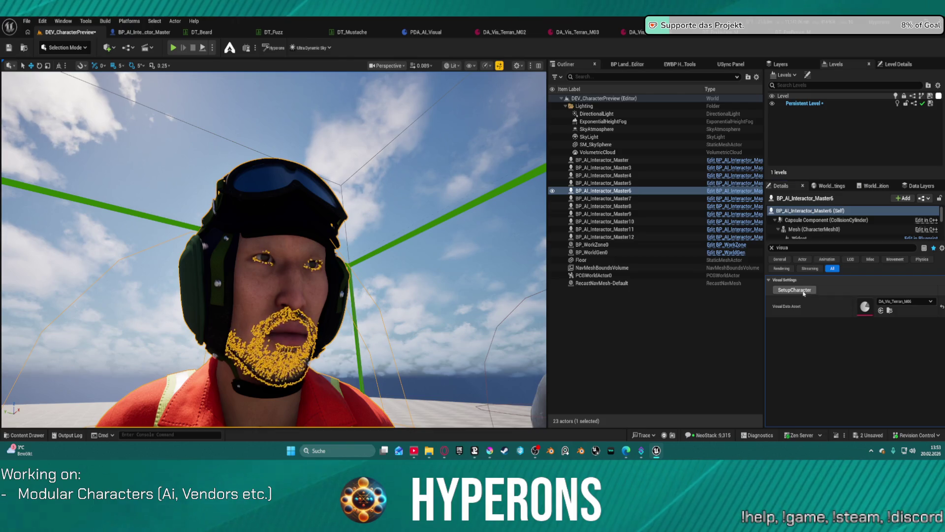
pyautogui.click(475, 272)
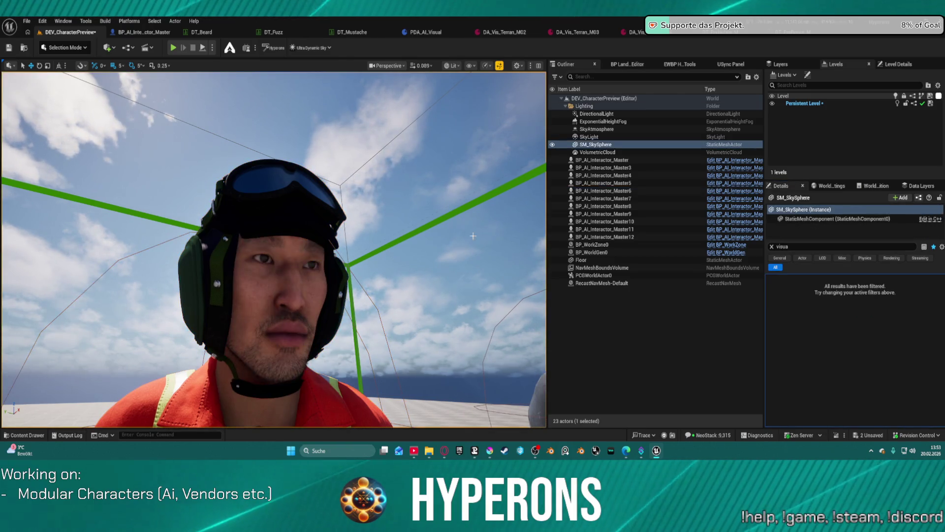
pyautogui.press('Right')
pyautogui.press('Up')
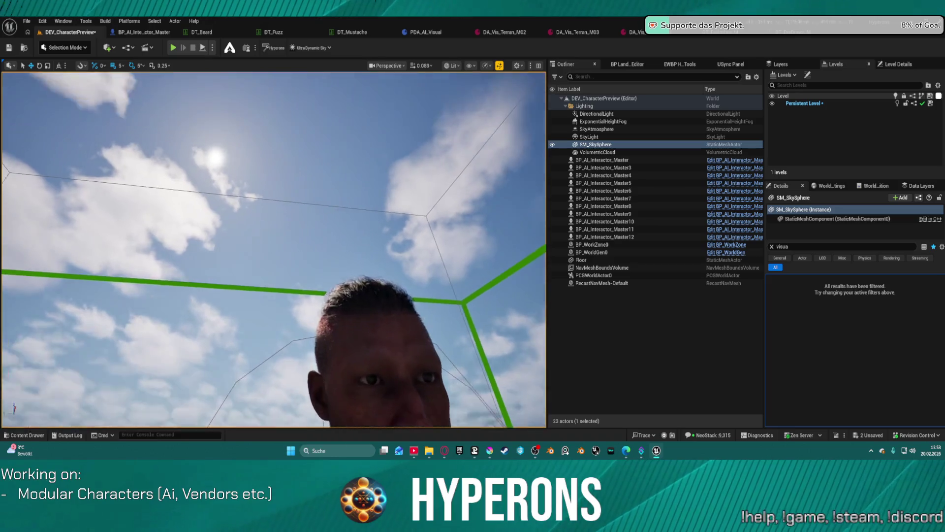
pyautogui.press('Left')
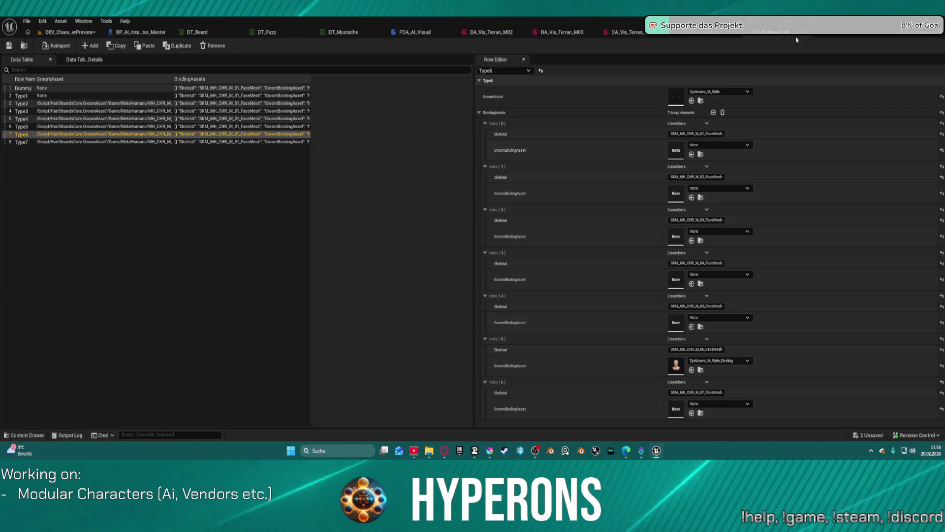
pyautogui.click(771, 32)
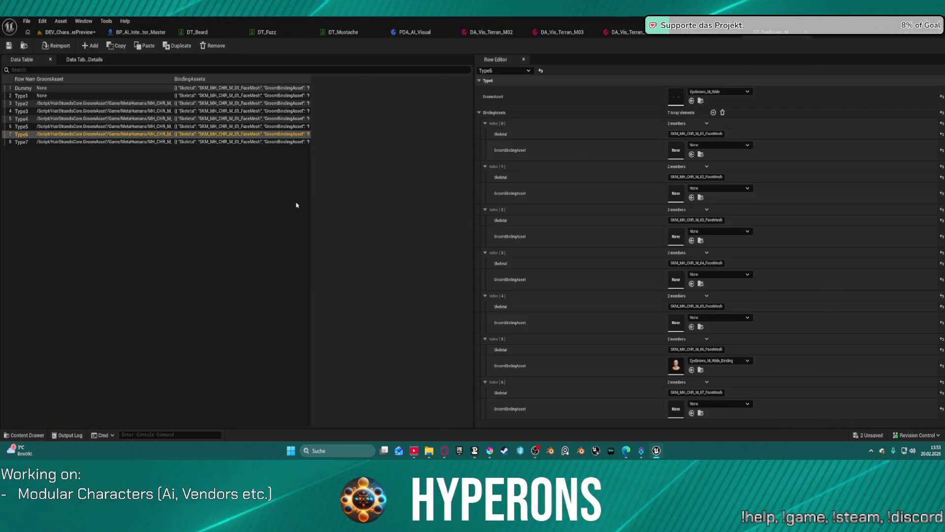
# Check row Type7's Eyebrows_M_FlatThick binding at index 6, then return to DEV_CharacterPreview.
pyautogui.click(64, 142)
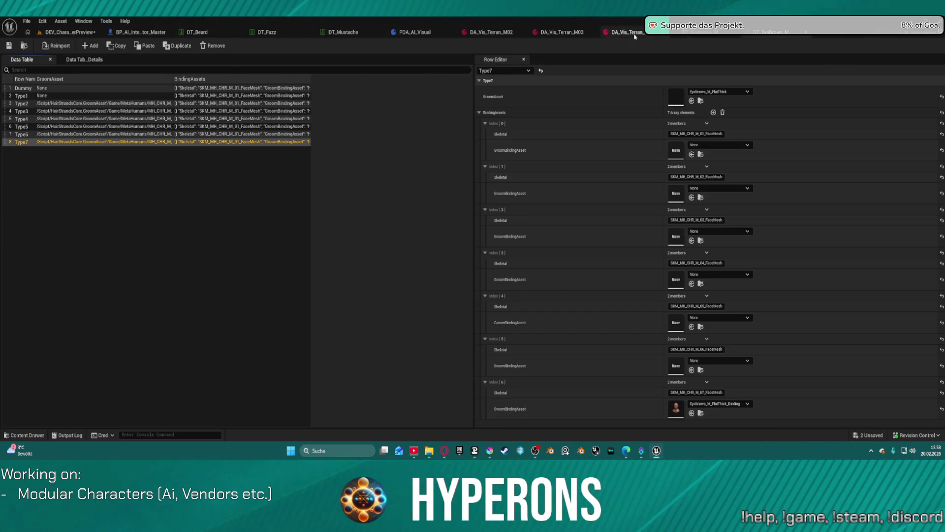
pyautogui.click(74, 32)
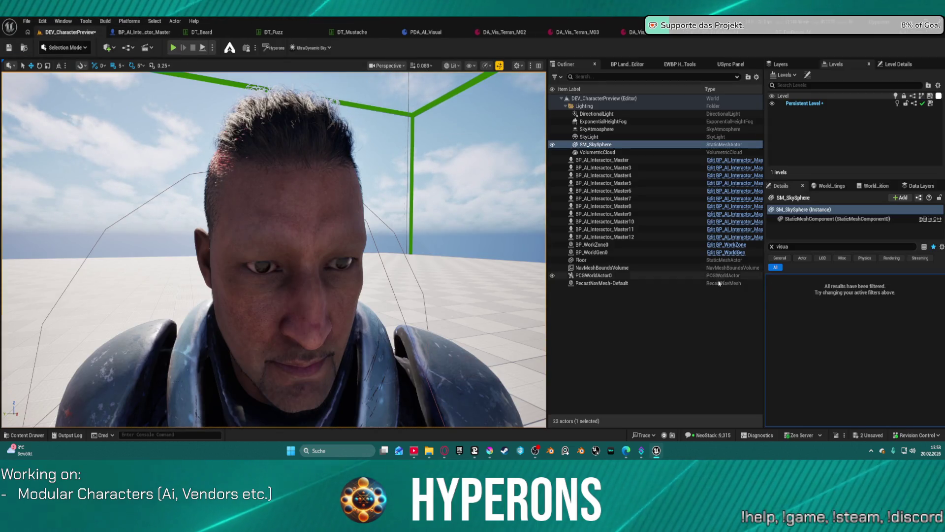
# Rerun SetupCharacter on the armored Master7 so its eyebrows appear.
pyautogui.click(265, 204)
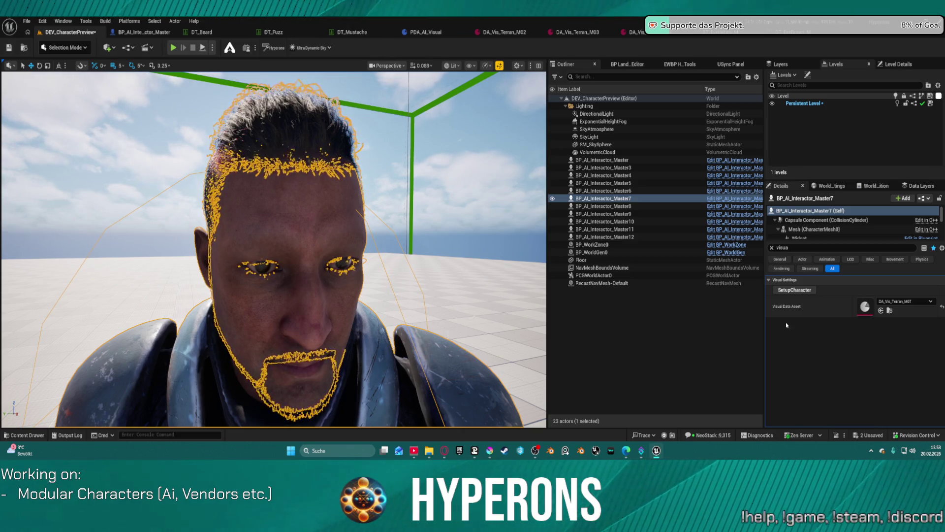
pyautogui.click(795, 290)
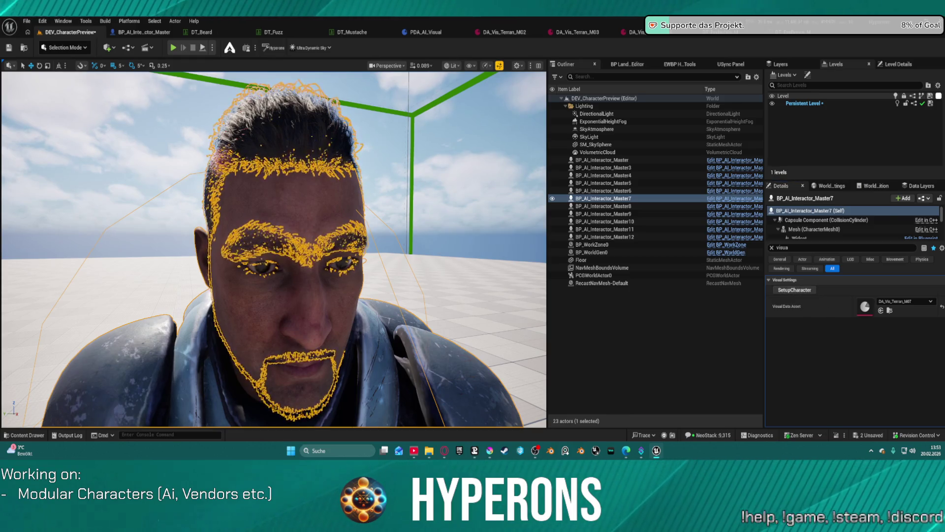
pyautogui.click(596, 145)
pyautogui.scroll(-5, 274, 250)
pyautogui.moveTo(274, 249); pyautogui.dragTo(185, 249)
# Compare Master6 and Master7 along the row, then open BP_AI_Interactor_Master's AddEyebrows graph.
pyautogui.click(201, 294)
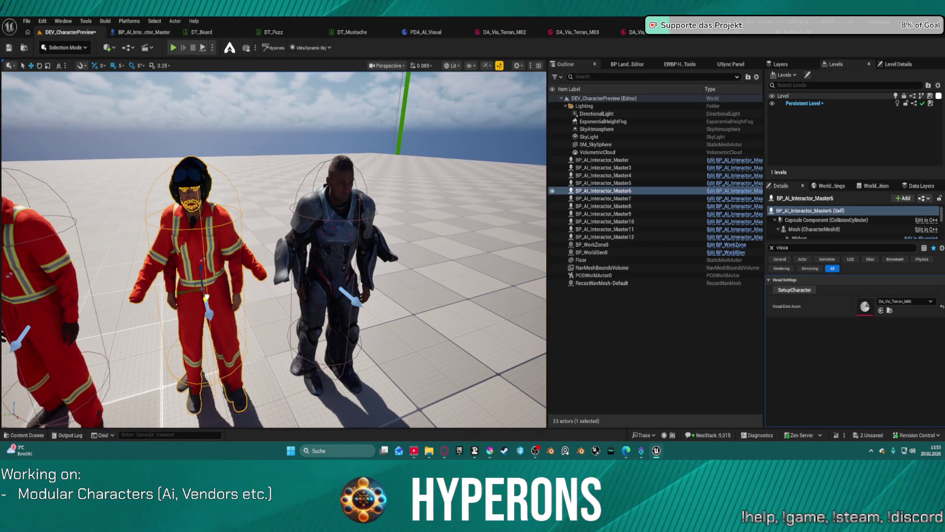
pyautogui.click(326, 259)
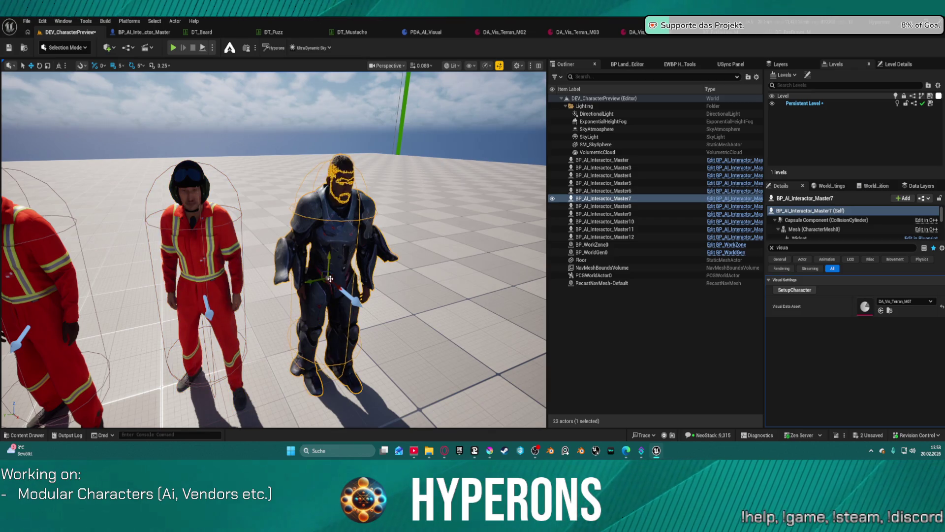
pyautogui.moveTo(325, 256)
pyautogui.mouseDown()
pyautogui.moveTo(256, 261)
pyautogui.moveTo(182, 236)
pyautogui.mouseUp()
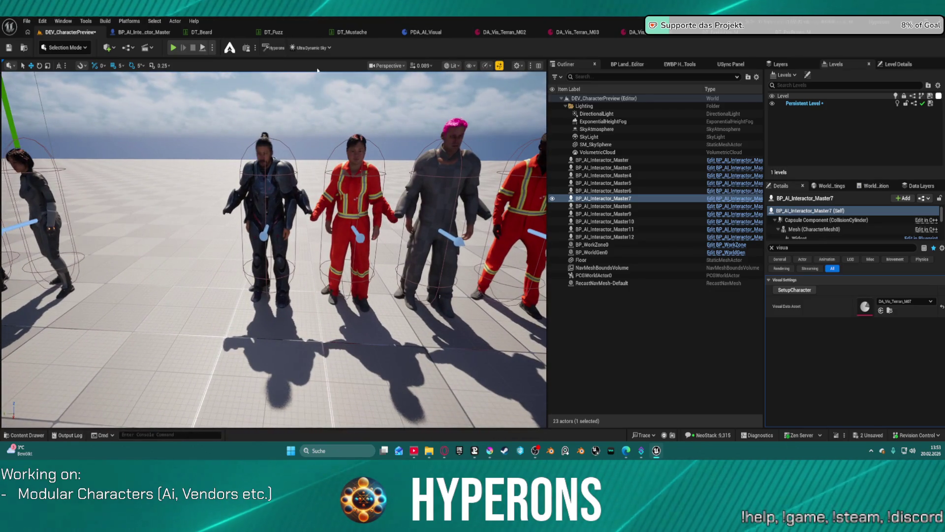
pyautogui.click(144, 33)
pyautogui.scroll(-5, 507, 204)
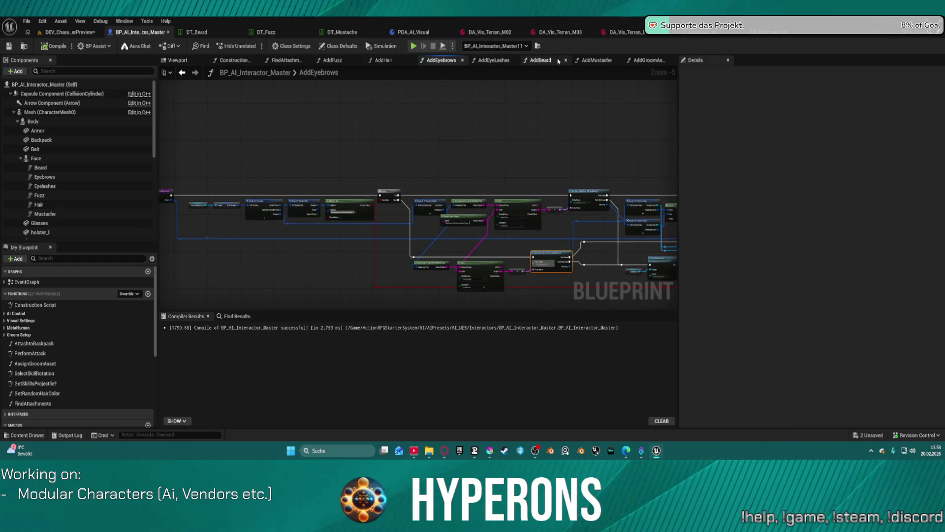
# Tick Force Update on the Construction Script's Set Leader Pose Component, compile, and return to DEV_CharacterPreview.
pyautogui.click(282, 61)
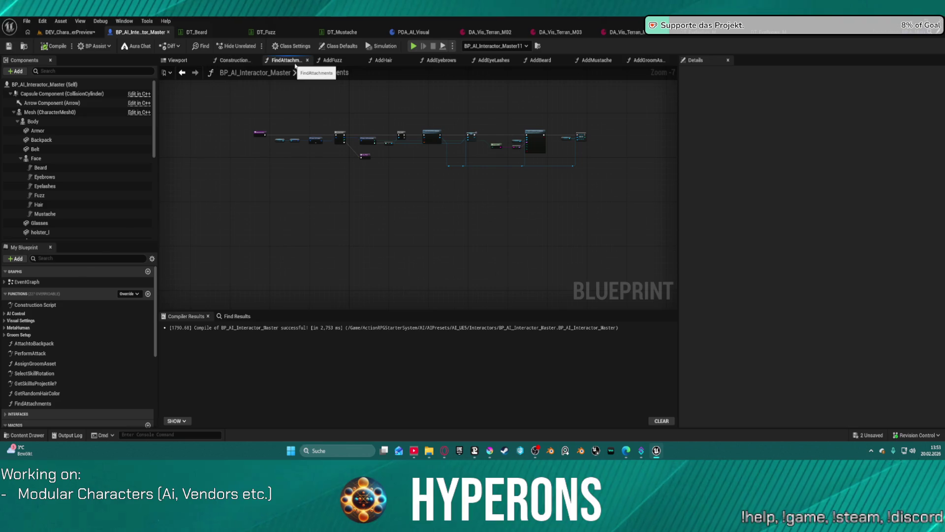
pyautogui.click(235, 61)
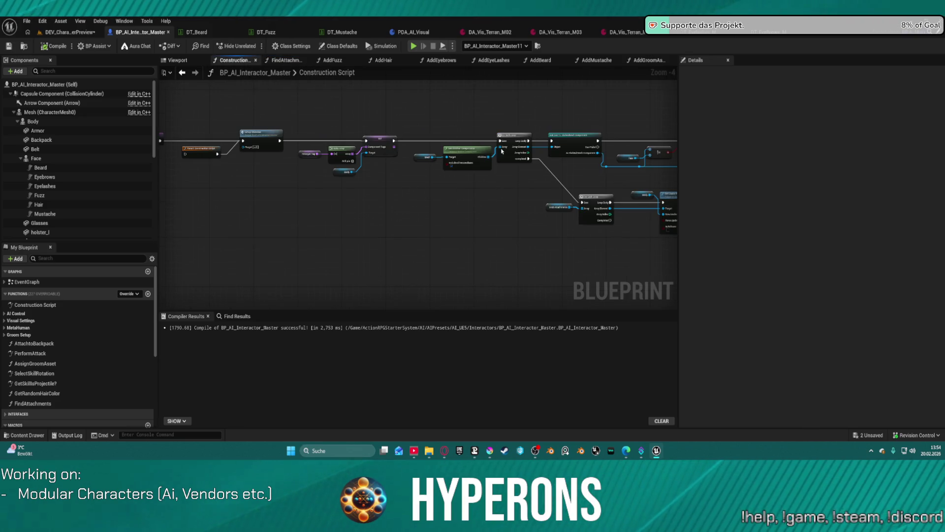
pyautogui.scroll(3, 497, 151)
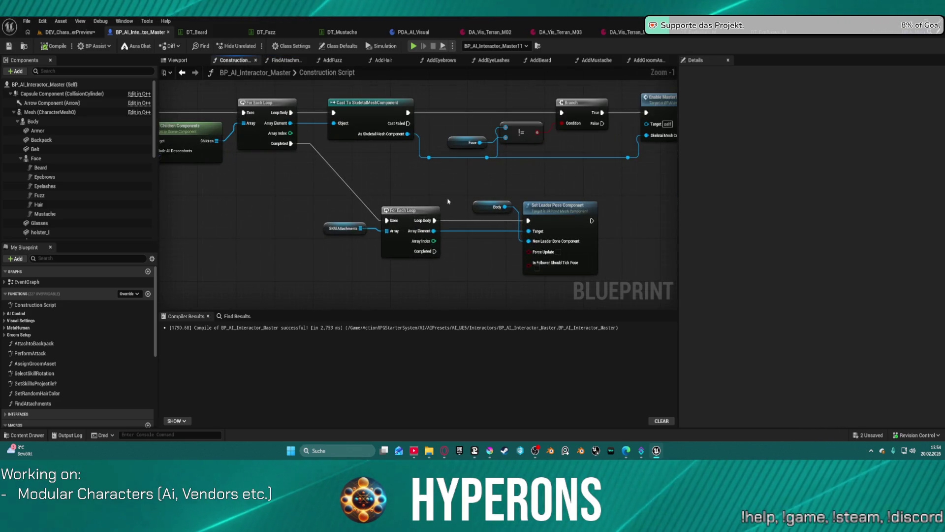
pyautogui.moveTo(448, 202); pyautogui.dragTo(383, 192)
pyautogui.click(492, 247)
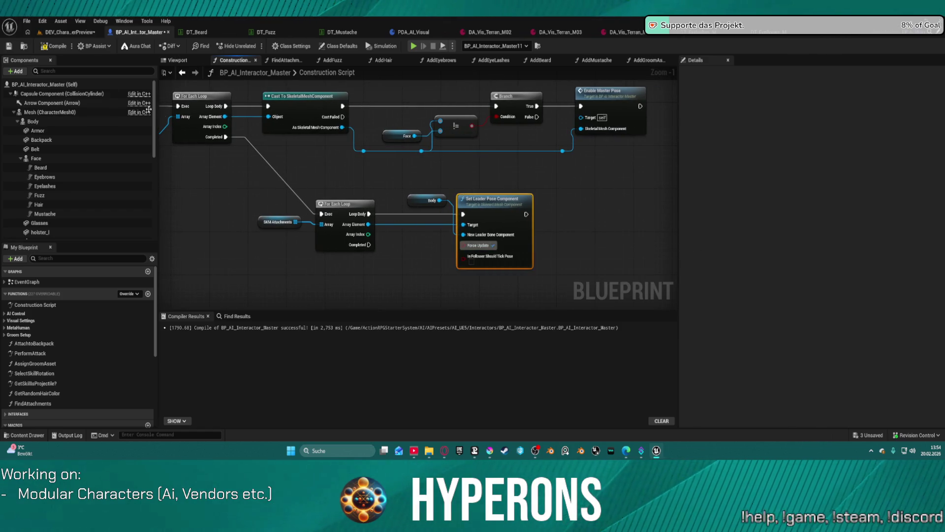
pyautogui.click(56, 47)
pyautogui.click(69, 32)
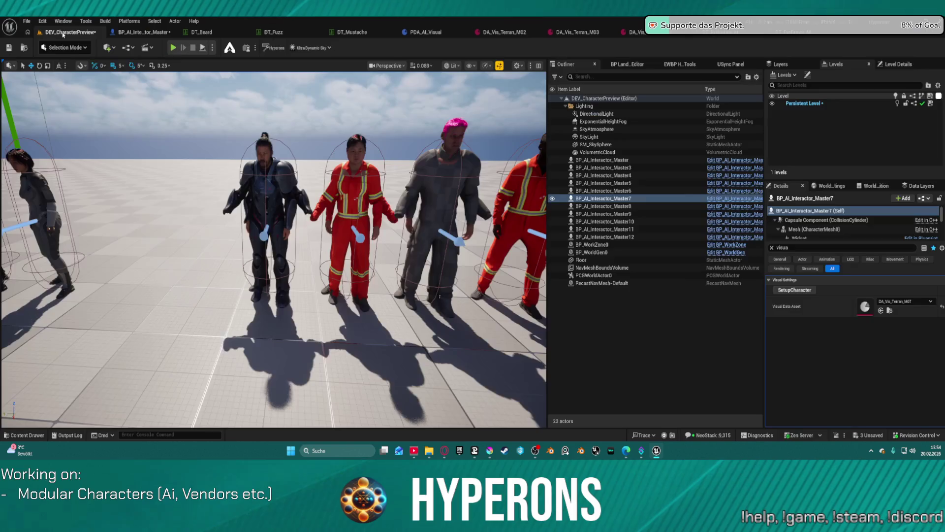
# Select the bearded armoured BP_AI_Interactor_Master12 and open its DA_Vis_Terran_M02 visual data asset.
pyautogui.moveTo(353, 210); pyautogui.dragTo(402, 203)
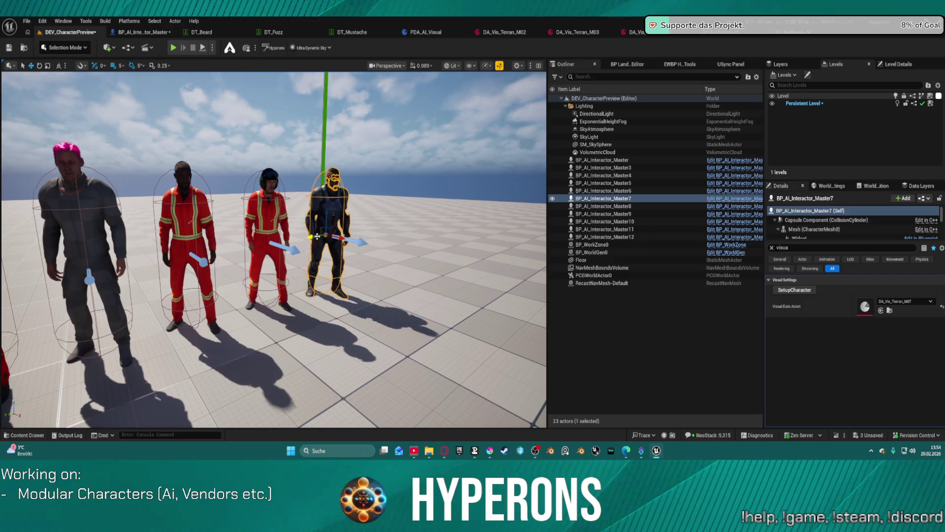
pyautogui.click(394, 320)
pyautogui.moveTo(394, 320)
pyautogui.mouseDown()
pyautogui.moveTo(407, 261)
pyautogui.moveTo(418, 310)
pyautogui.moveTo(446, 285)
pyautogui.mouseUp()
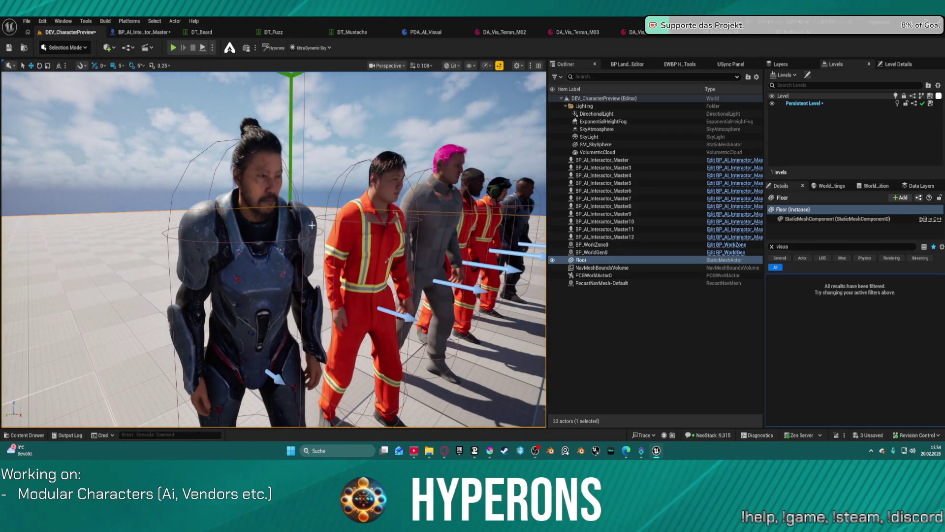
pyautogui.click(256, 273)
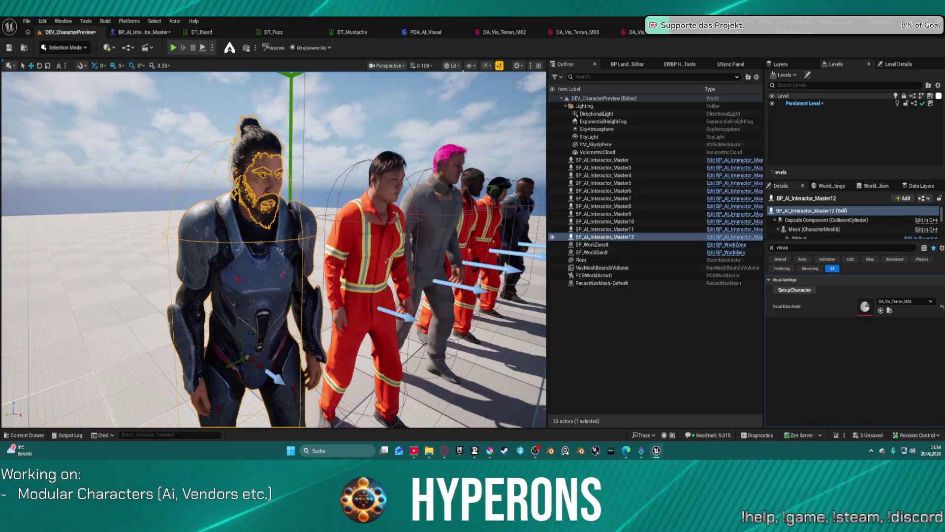
pyautogui.click(505, 32)
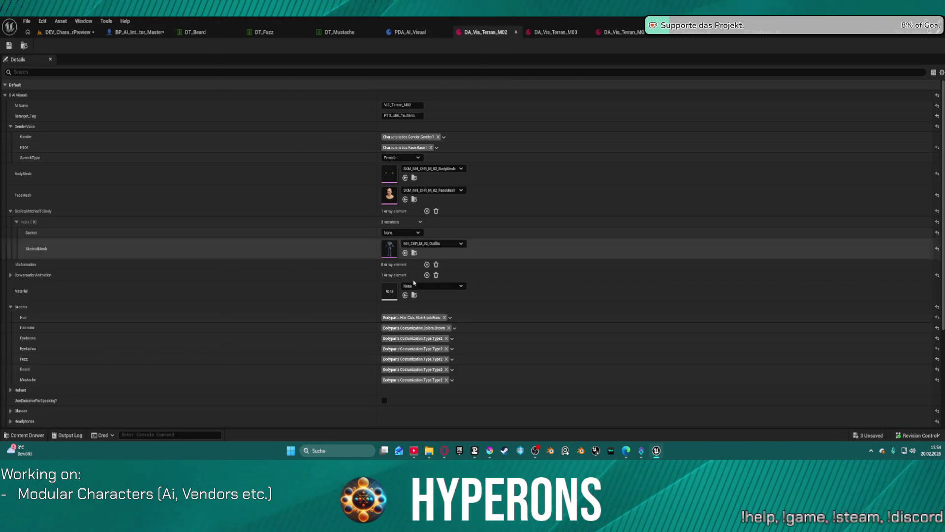
# Set DA_Vis_Terran_M02's Haircolor tag to Colors.Blond and save the asset.
pyautogui.click(433, 328)
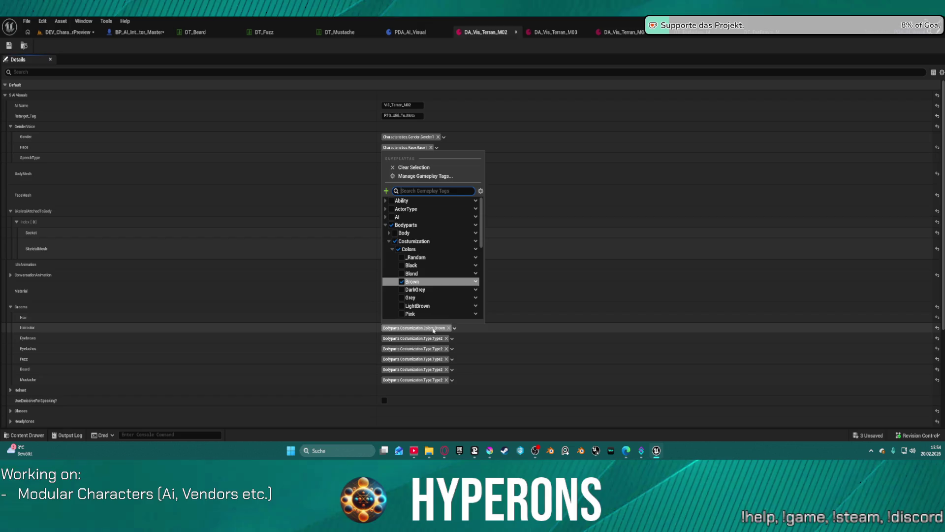
pyautogui.click(411, 273)
pyautogui.click(9, 46)
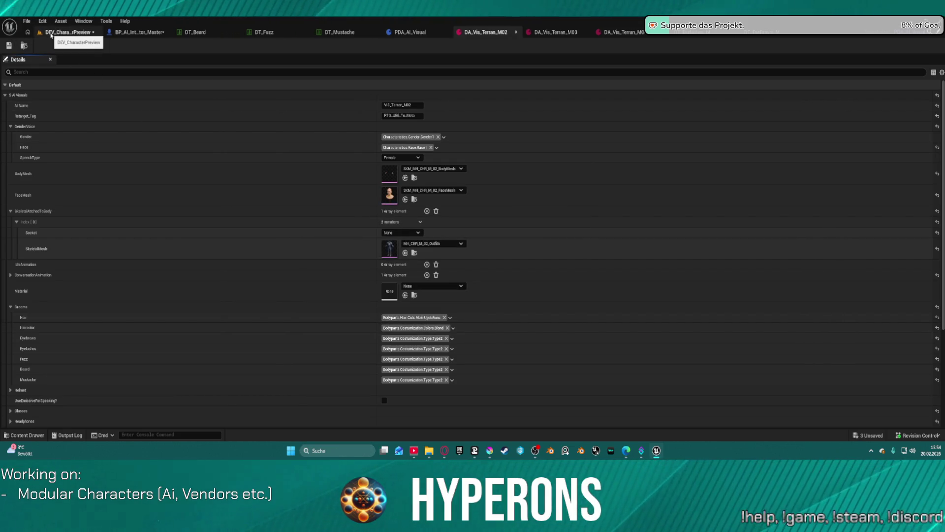
# Re-run SetupCharacter in the level so the front character shows the blond hair.
pyautogui.click(51, 32)
pyautogui.click(794, 289)
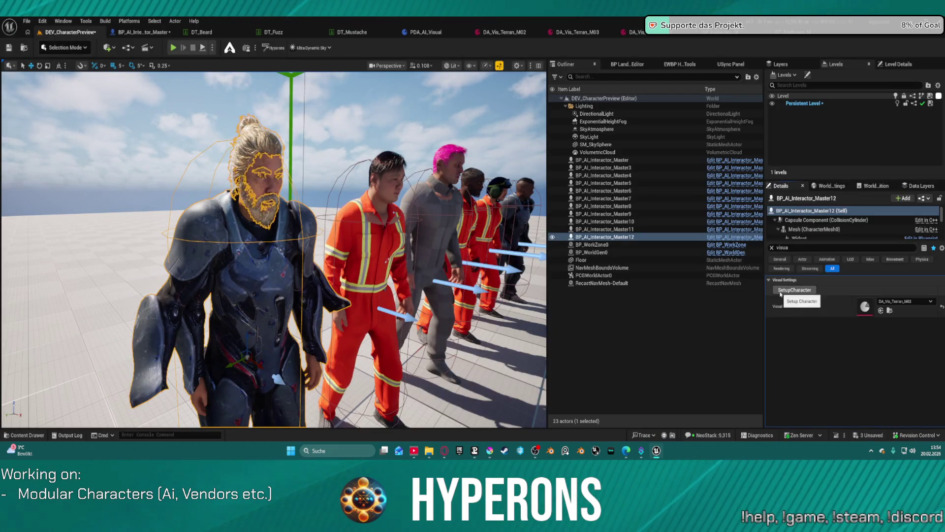
pyautogui.hotkey('ctrl', 'z')
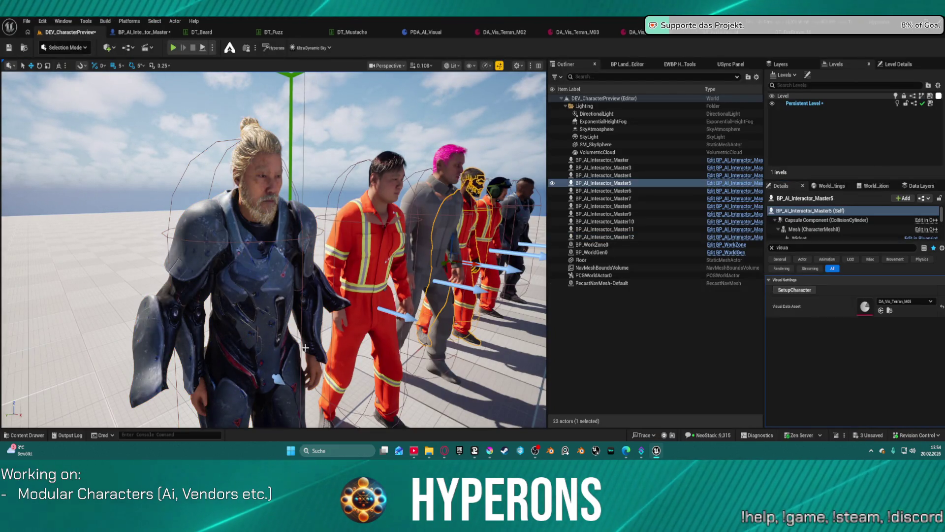
pyautogui.hotkey('ctrl', 'y')
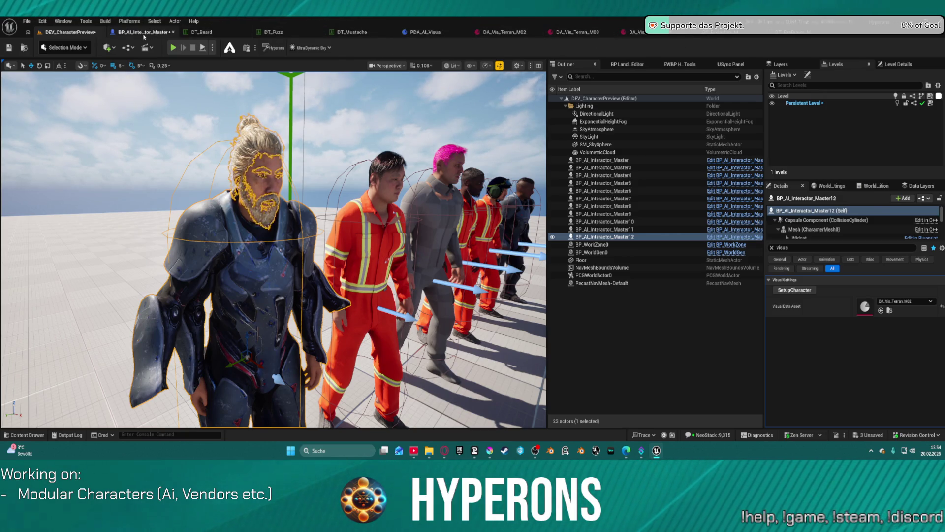
pyautogui.click(145, 32)
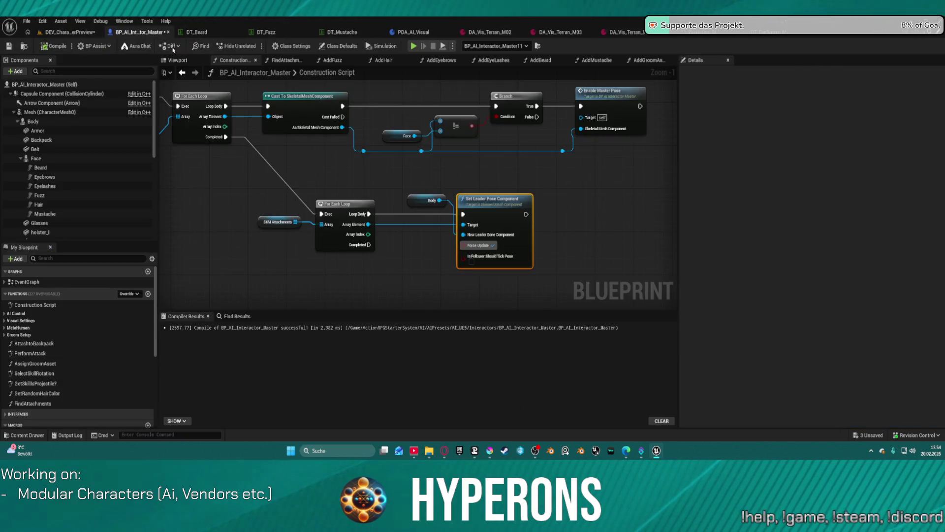
# Untick Force Update on Set Leader Pose Component and filter the Mesh's Details for 'tick'.
pyautogui.click(493, 245)
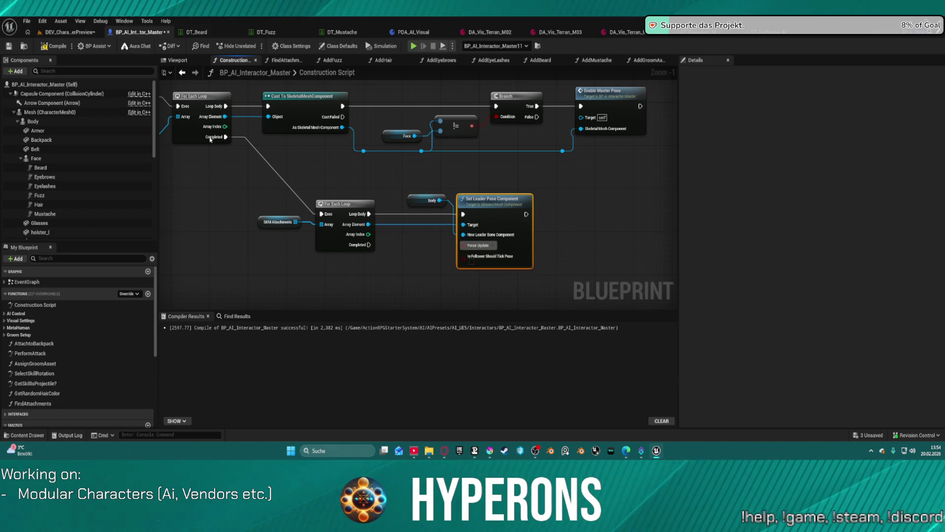
pyautogui.click(36, 113)
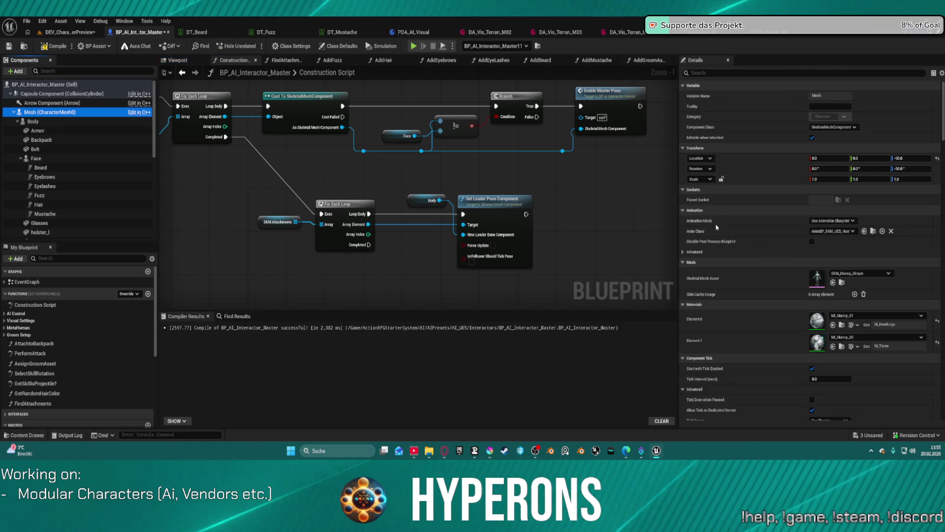
pyautogui.click(729, 72)
pyautogui.write('tic')
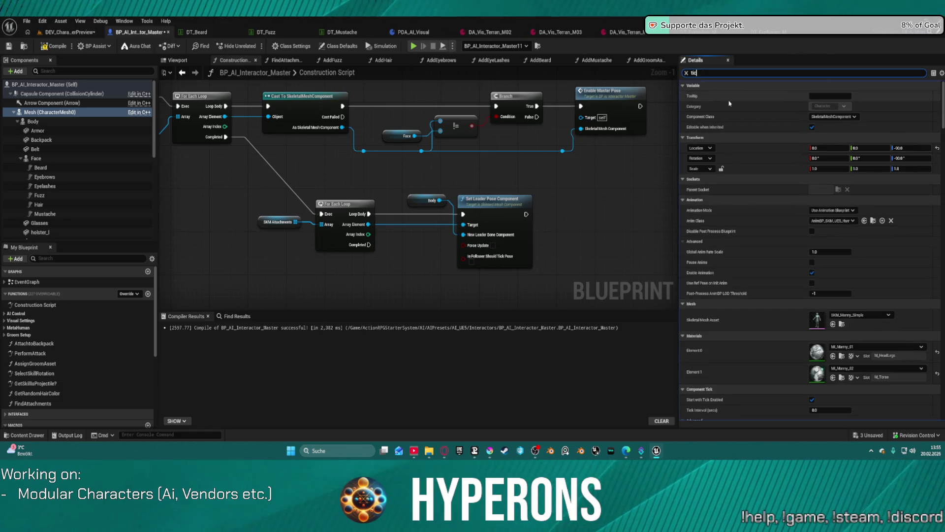
pyautogui.write('k')
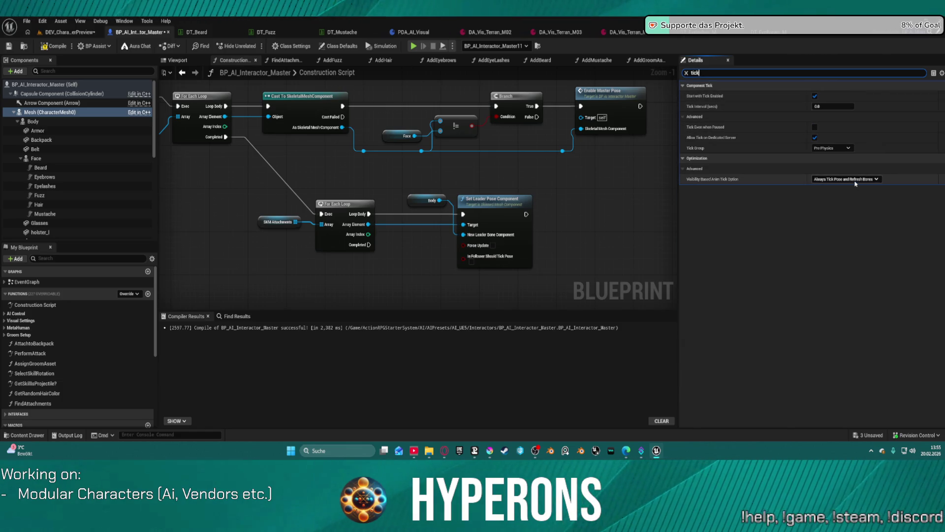
# Leave Visibility Based Anim Tick Option unchanged and drop a Mesh reference node into the graph.
pyautogui.click(866, 180)
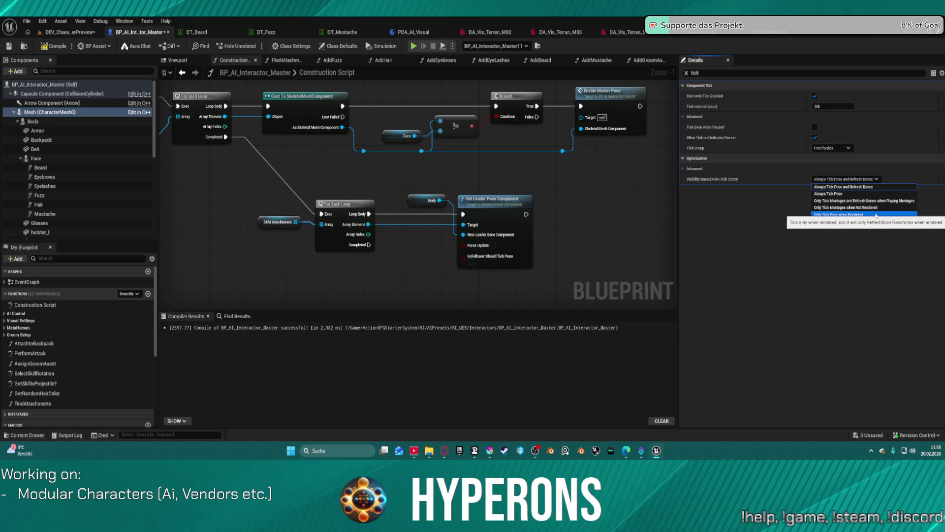
pyautogui.click(639, 237)
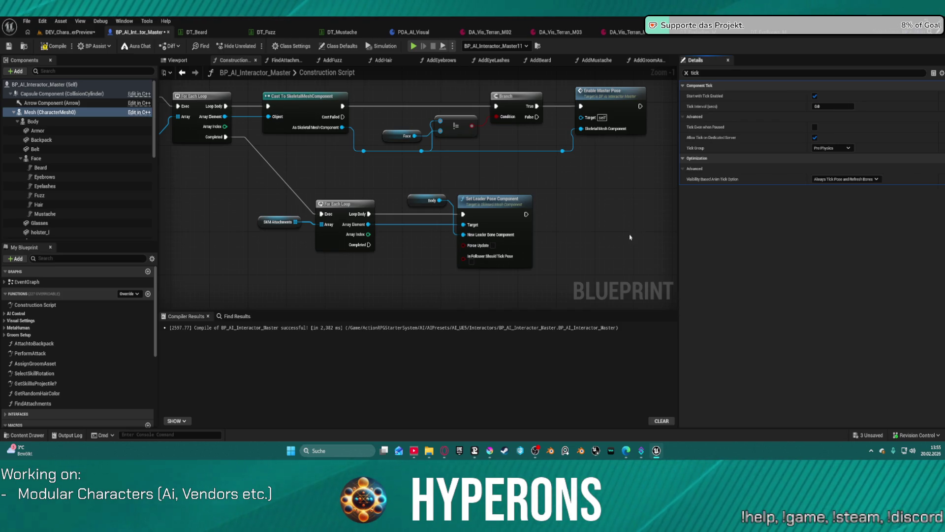
pyautogui.moveTo(49, 112)
pyautogui.mouseDown()
pyautogui.moveTo(296, 199)
pyautogui.moveTo(444, 288)
pyautogui.mouseUp()
# Delete the stray Mesh node and compile the Blueprint.
pyautogui.write('refr')
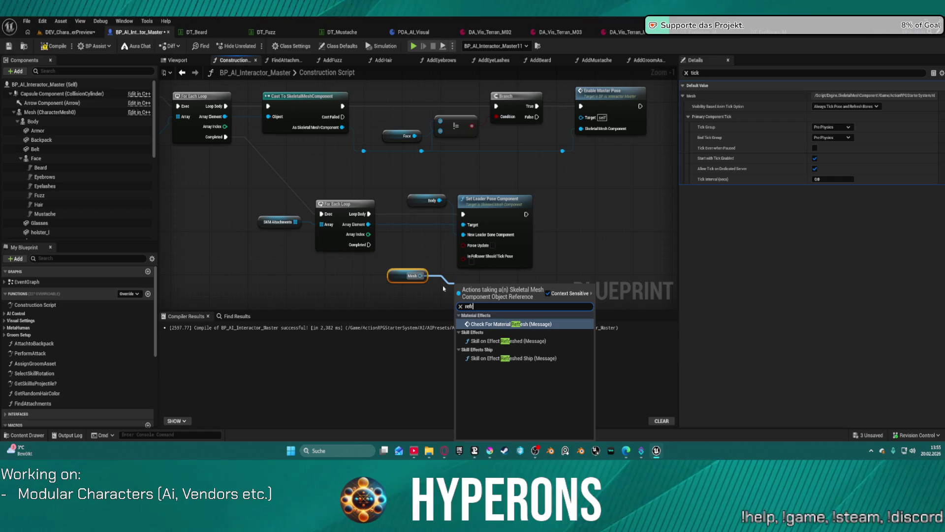
pyautogui.press('Escape')
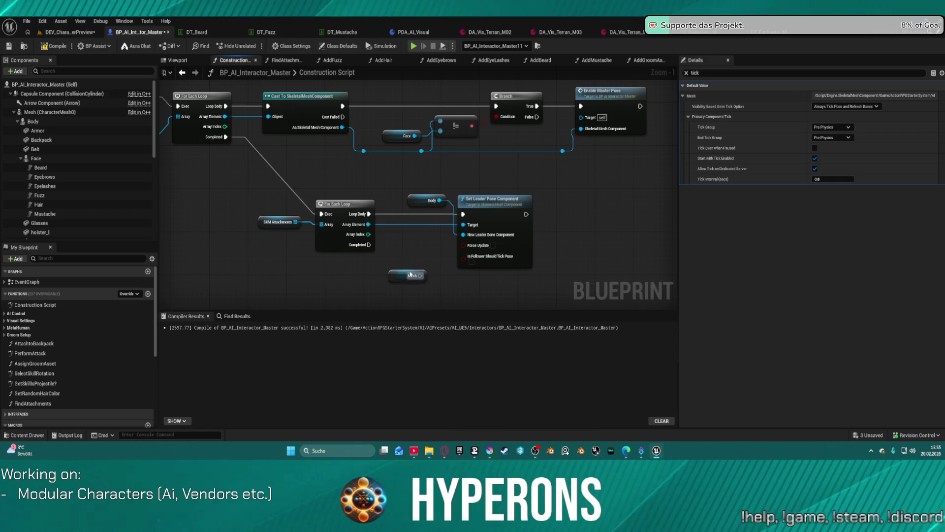
pyautogui.press('Delete')
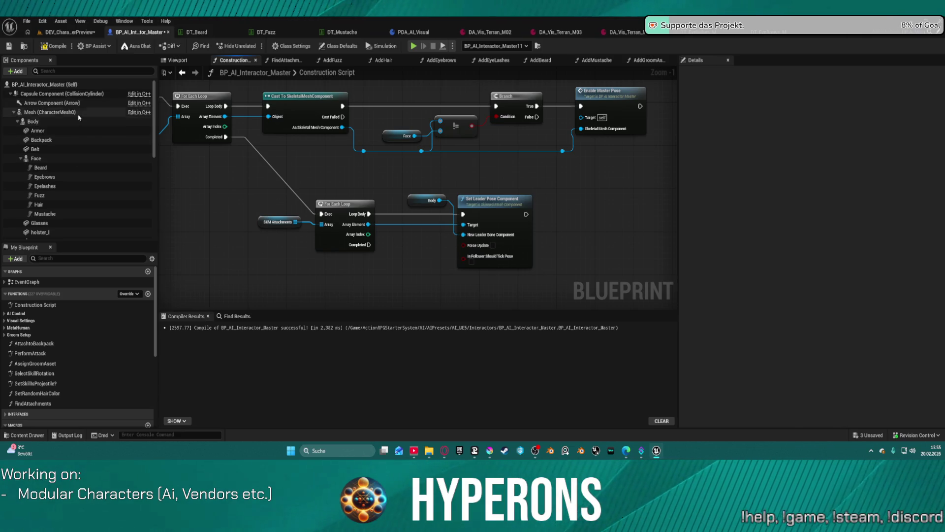
pyautogui.moveTo(76, 117)
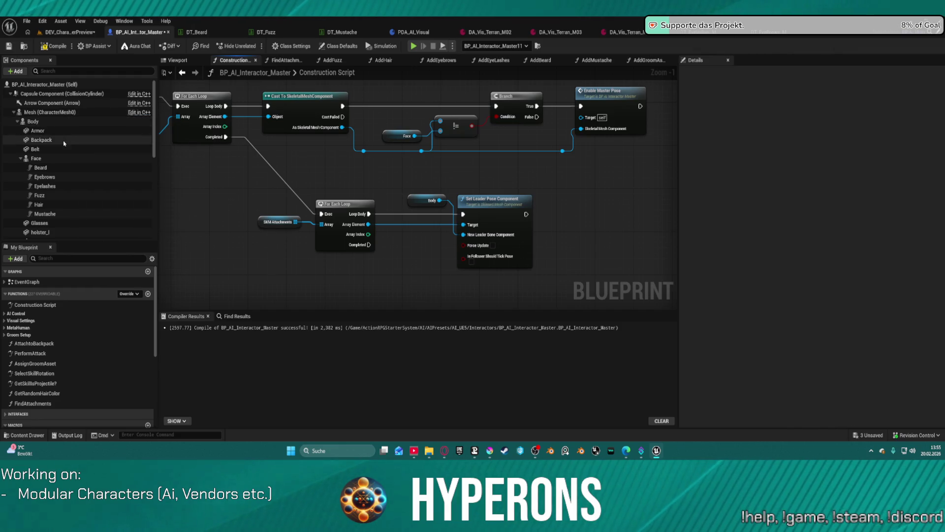
pyautogui.click(59, 47)
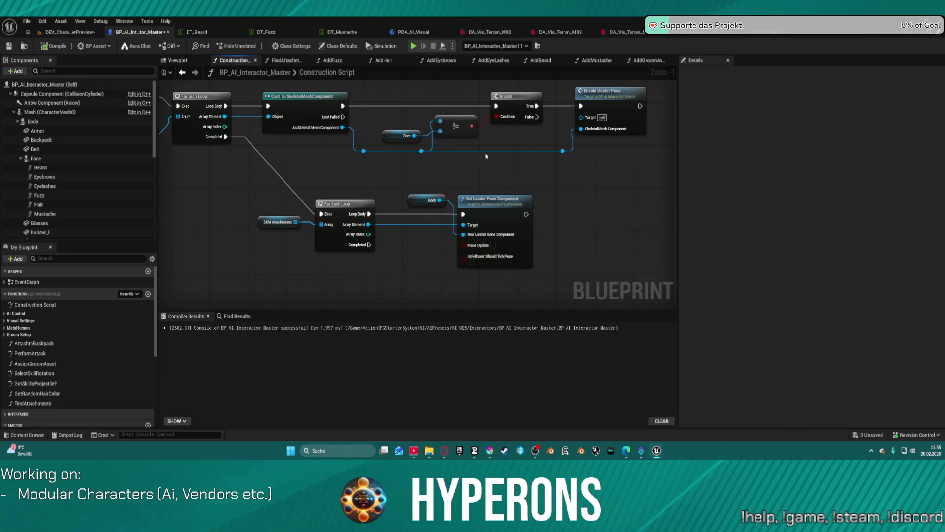
# Re-tick Force Update and inspect Set Leader Pose Component inside the EnableMasterPose function.
pyautogui.moveTo(477, 248)
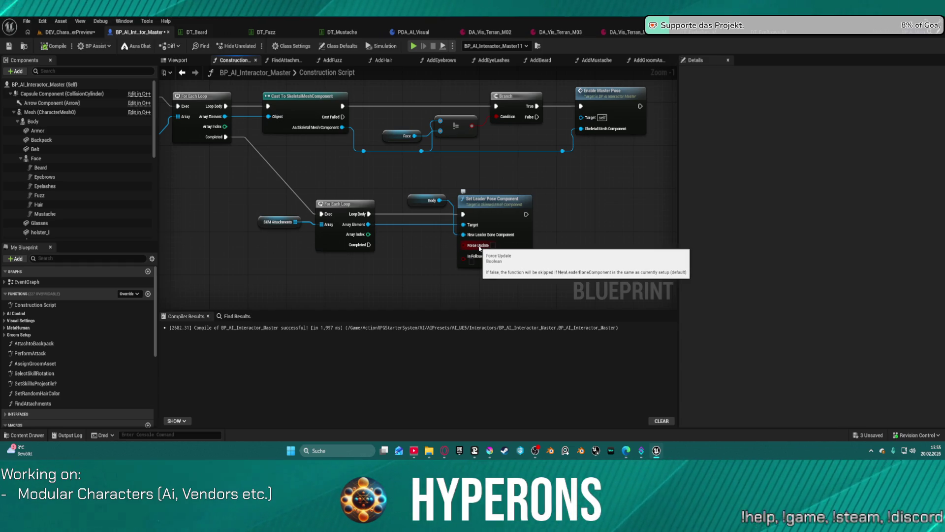
pyautogui.click(492, 245)
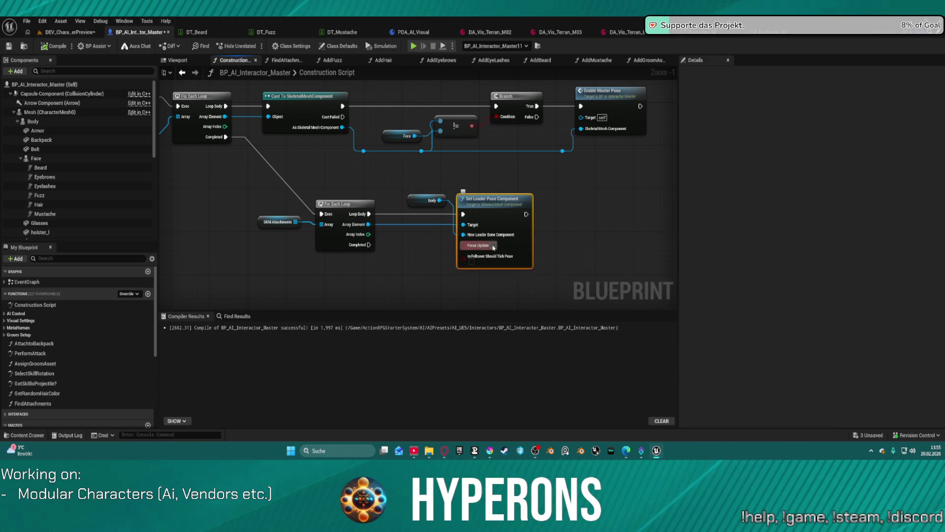
pyautogui.doubleClick(627, 97)
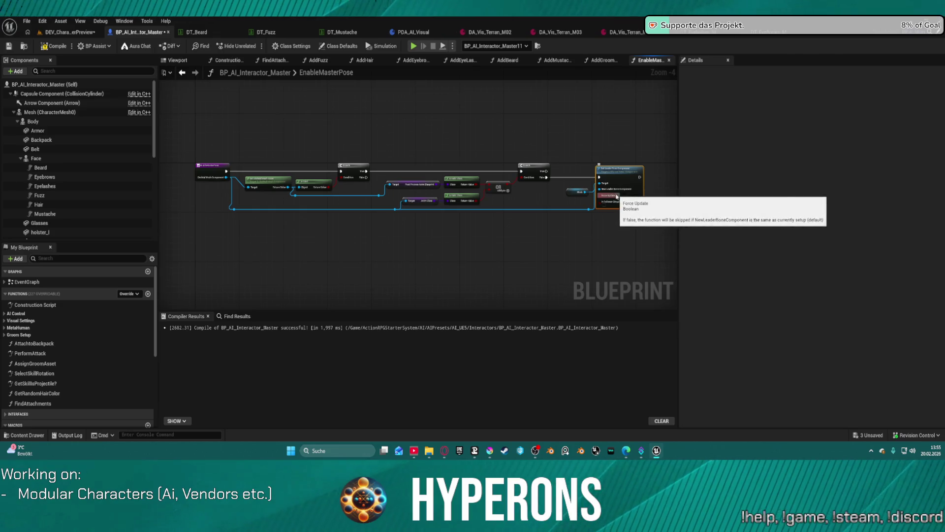
pyautogui.click(616, 198)
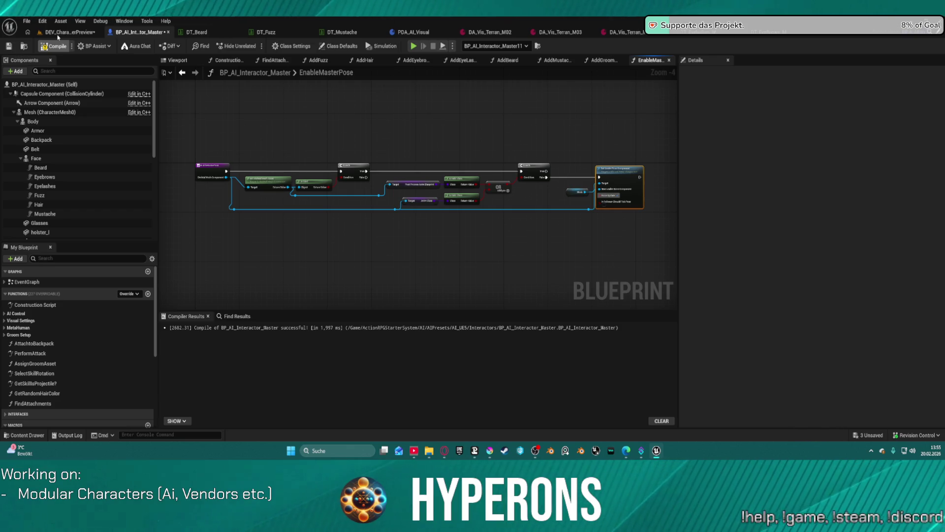
pyautogui.click(58, 33)
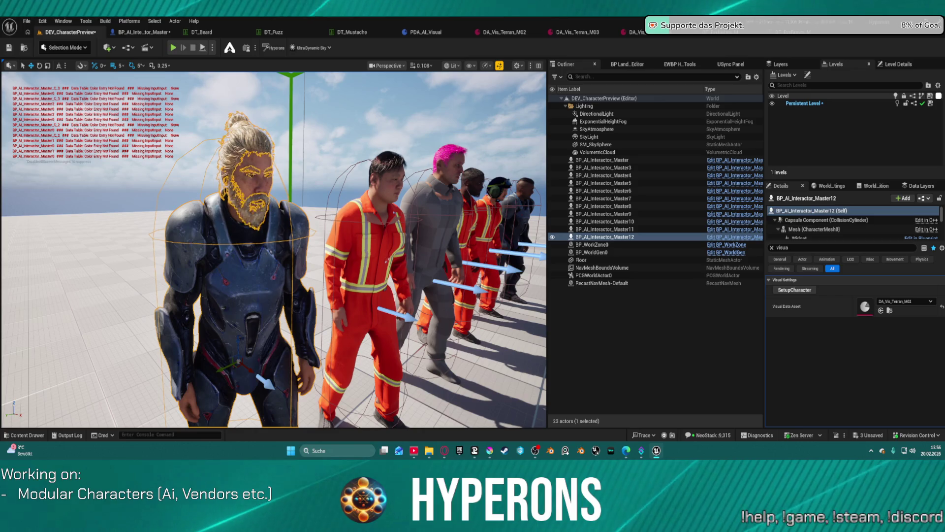
# Set the bearded character's DA_Vis_Terran_M02 hair colour back to Brown.
pyautogui.click(328, 148)
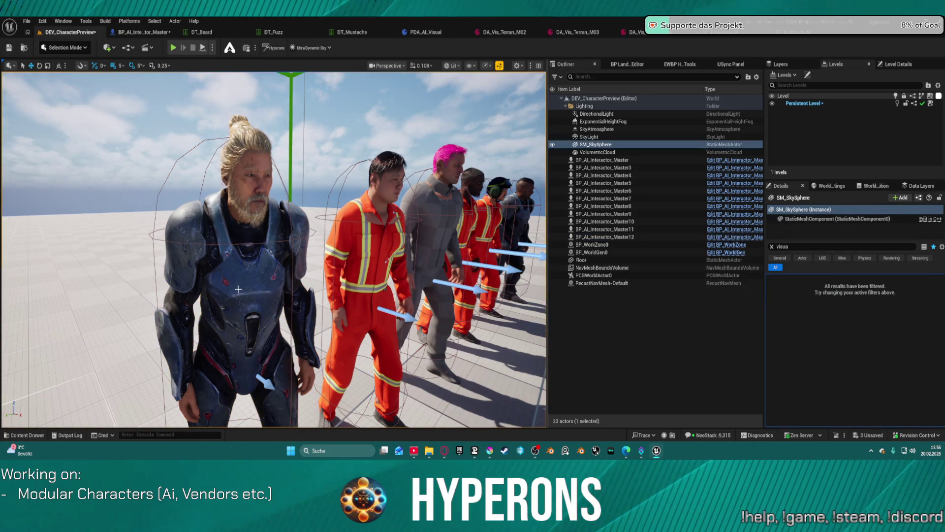
pyautogui.click(249, 172)
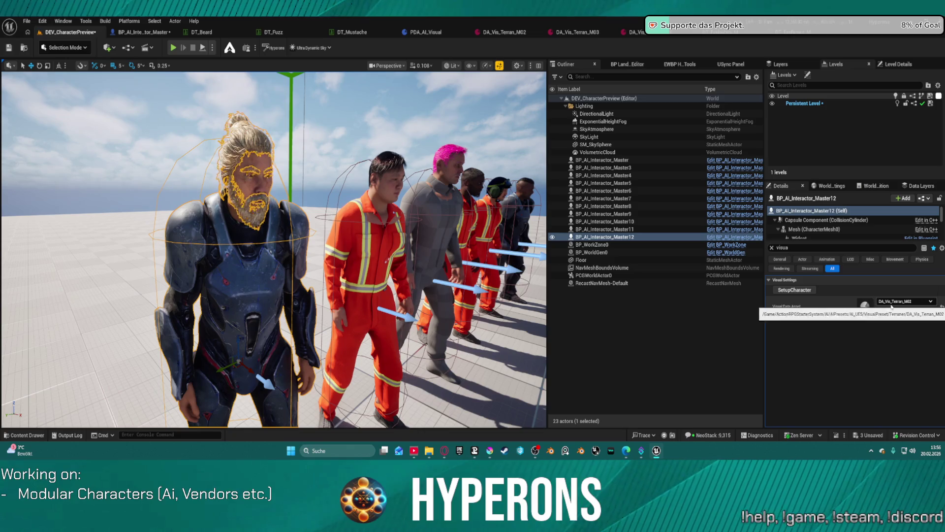
pyautogui.doubleClick(865, 306)
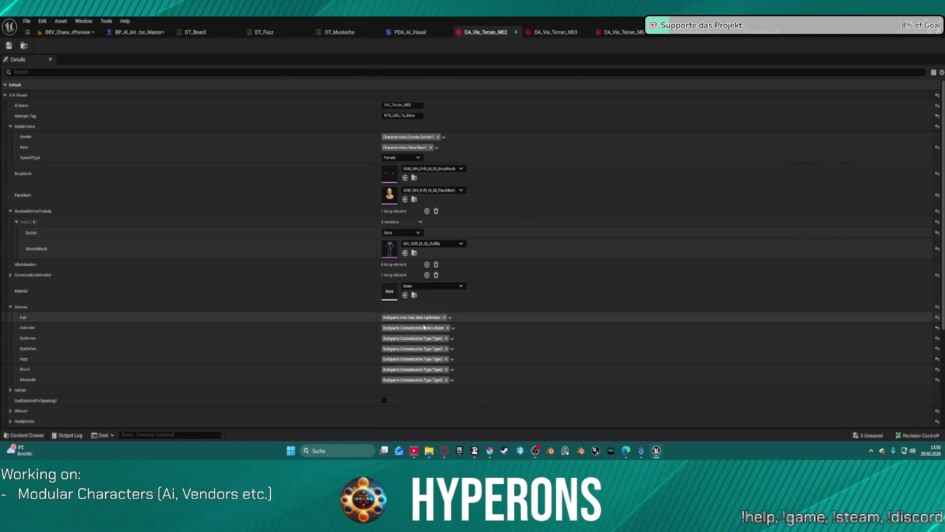
pyautogui.click(429, 328)
pyautogui.click(416, 283)
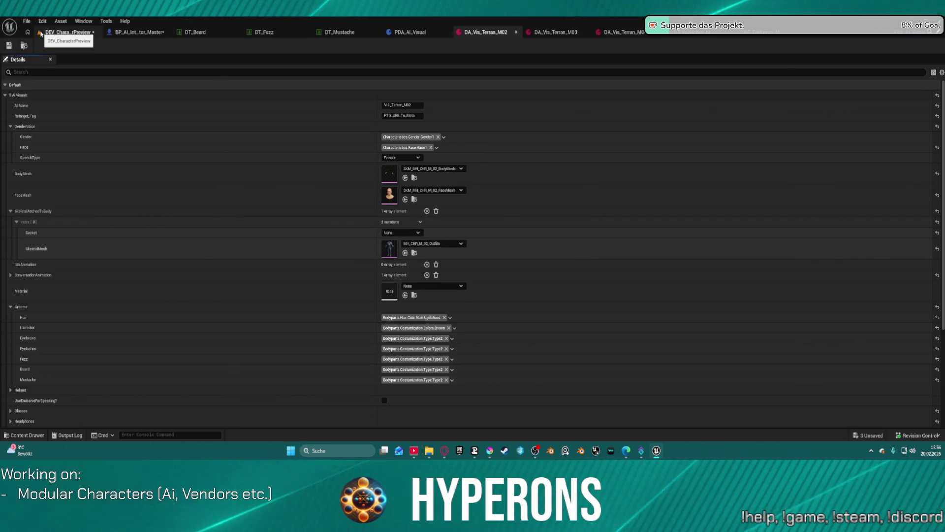
# Re-apply the visual data in the level, then bring the editor window with the Load level forward.
pyautogui.click(55, 33)
pyautogui.click(796, 291)
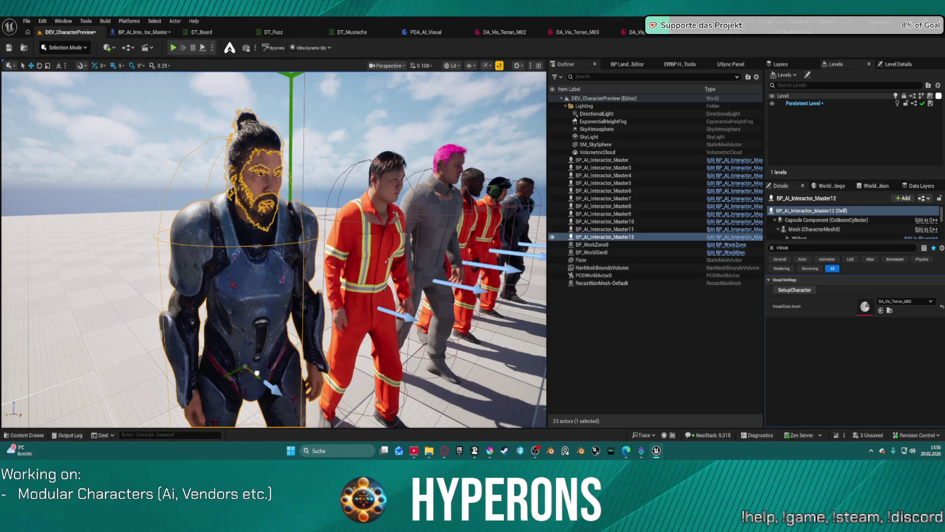
pyautogui.click(385, 323)
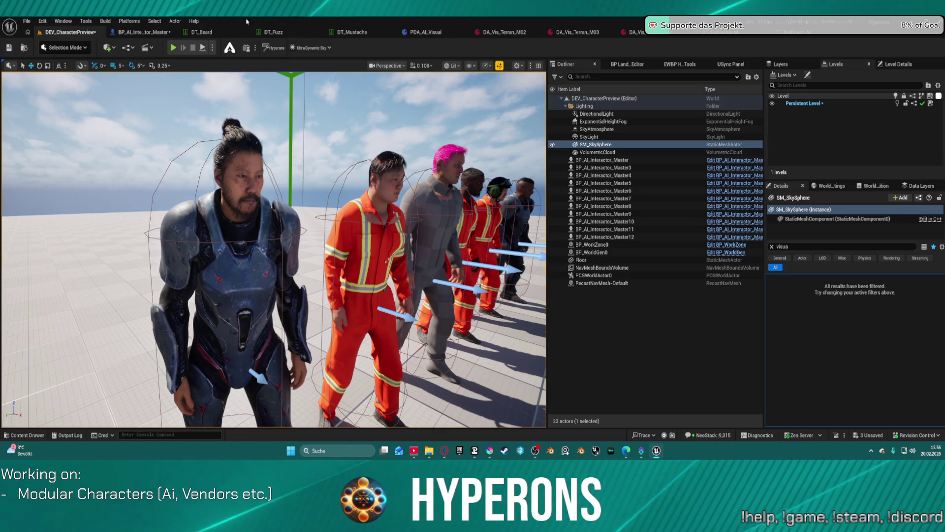
pyautogui.moveTo(657, 450)
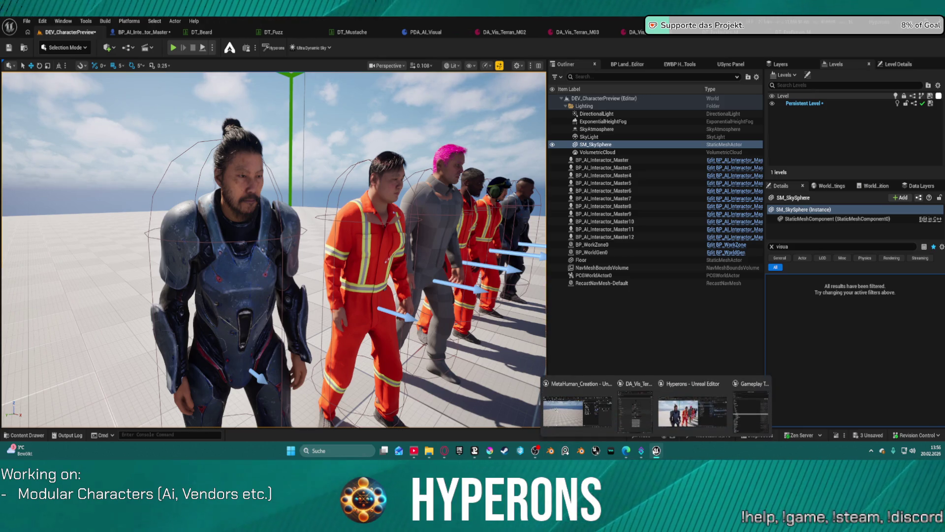
pyautogui.click(585, 411)
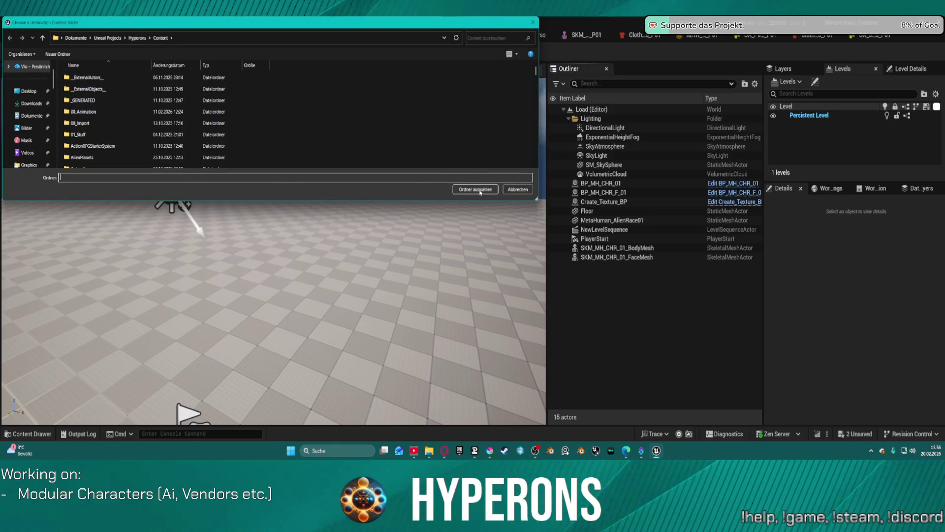
# Choose Hyperons > Content as the migration destination folder.
pyautogui.click(480, 192)
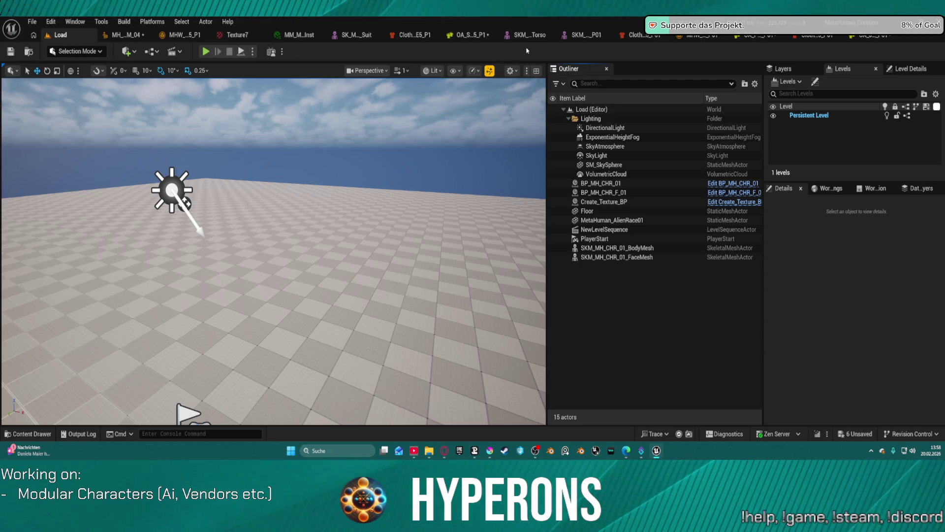
pyautogui.hotkey('ctrl', 'space')
pyautogui.hotkey('ctrl', 'space')
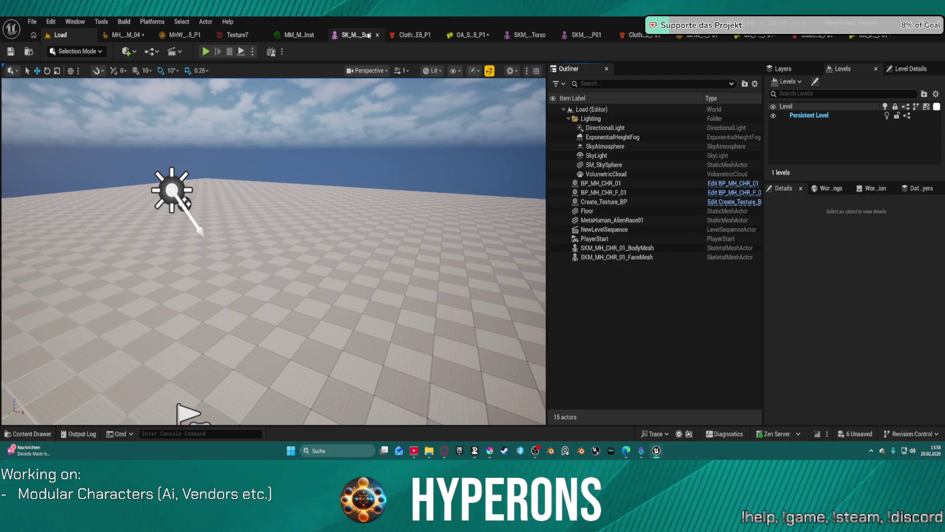
# Look over the SK_Metal_Suit, SKM Torso and SKM P01 sneaker meshes, then return to the preview window.
pyautogui.click(364, 35)
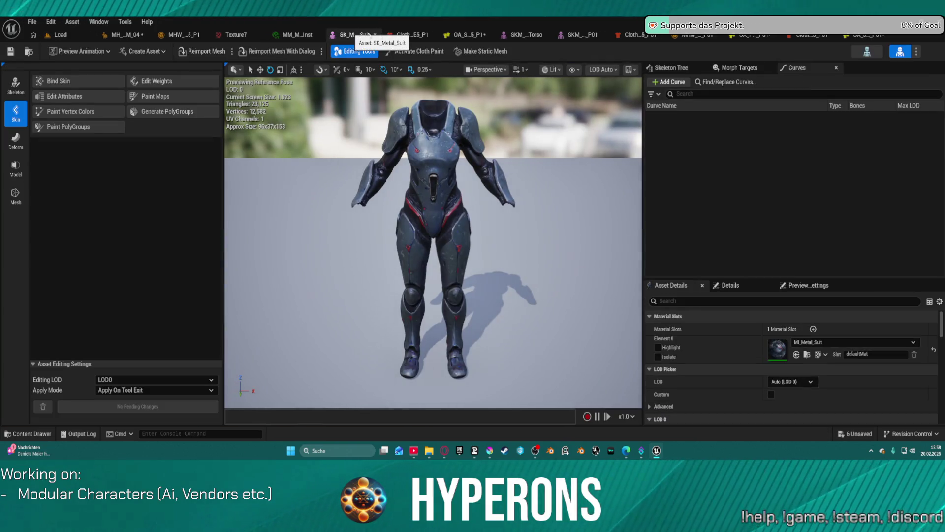
pyautogui.click(523, 35)
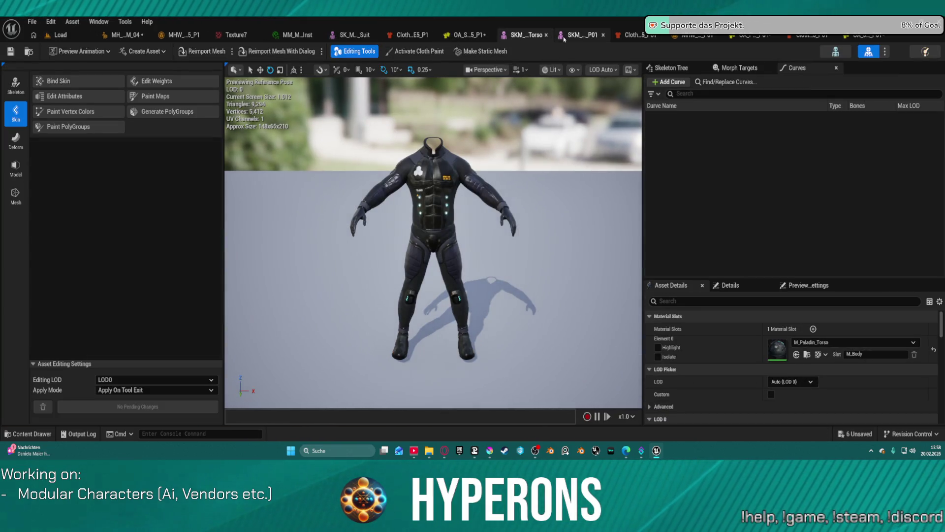
pyautogui.click(565, 38)
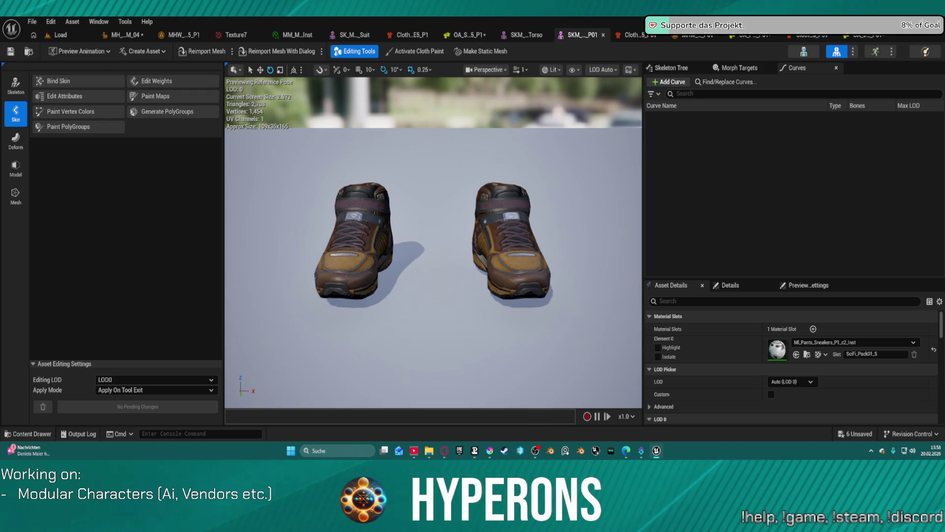
pyautogui.click(893, 22)
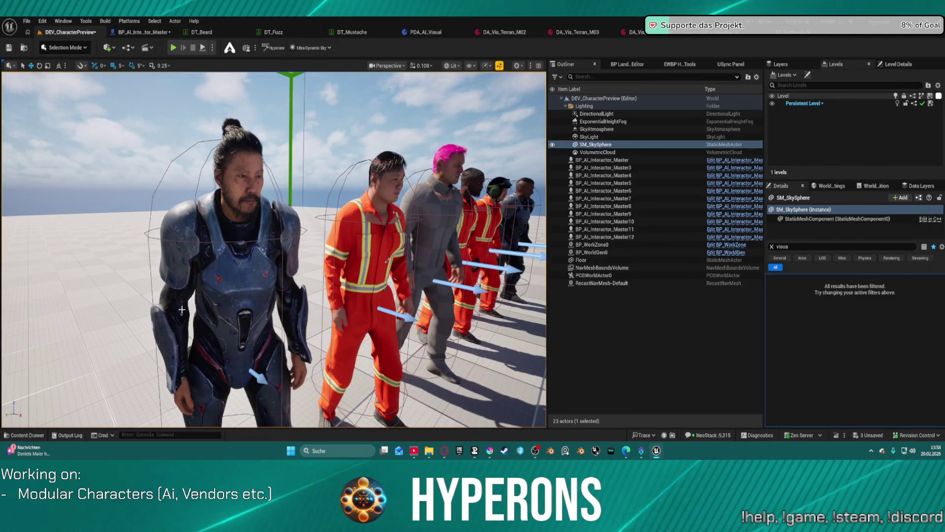
# Select BP_AI_Interactor_Master10 and browse the Content Drawer to SciFi_Bundle_01 > SciFi_Cloth_P01_UE5 > Materials.
pyautogui.click(446, 206)
pyautogui.hotkey('ctrl', 'space')
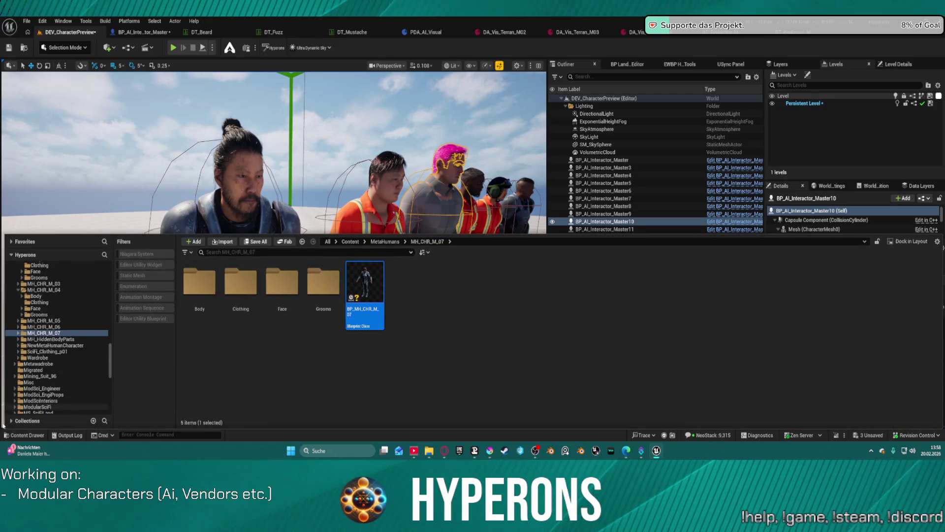
pyautogui.hotkey('ctrl', 'space')
pyautogui.hotkey('ctrl', 'space')
pyautogui.scroll(-5, 36, 384)
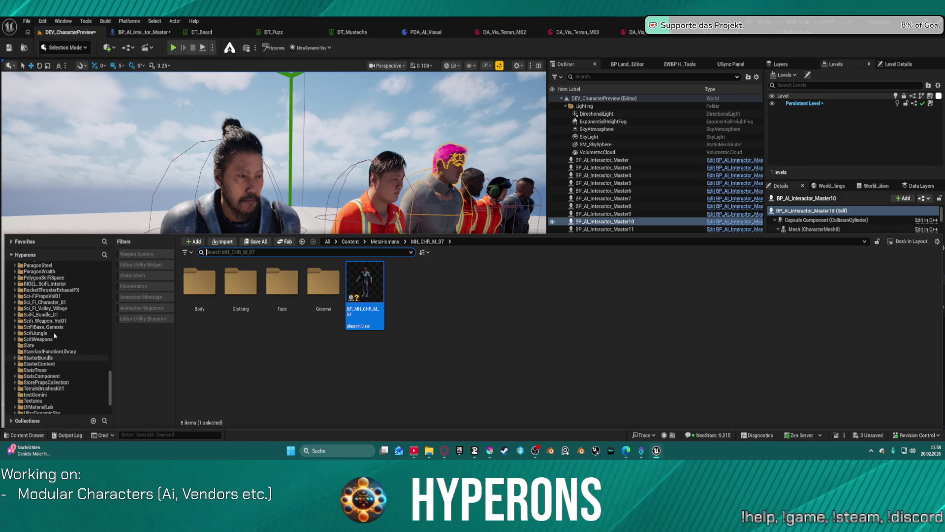
pyautogui.click(41, 314)
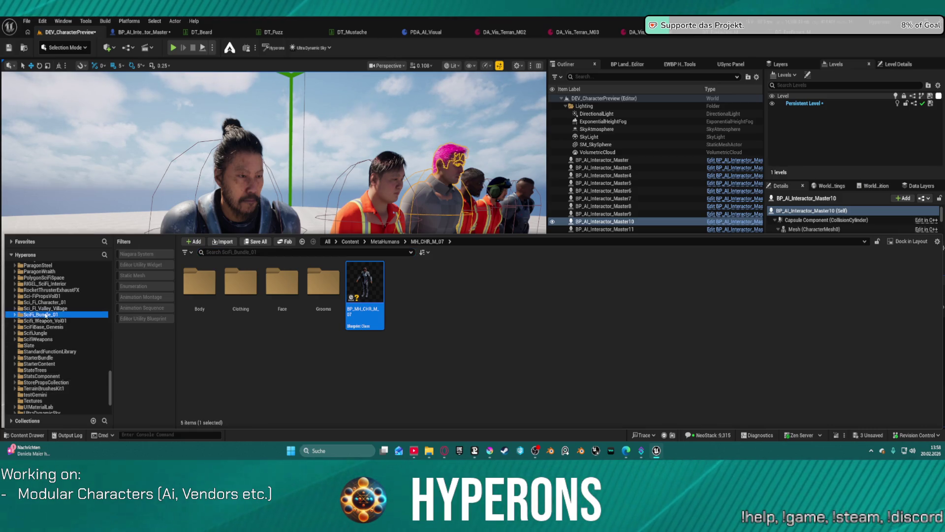
pyautogui.doubleClick(191, 282)
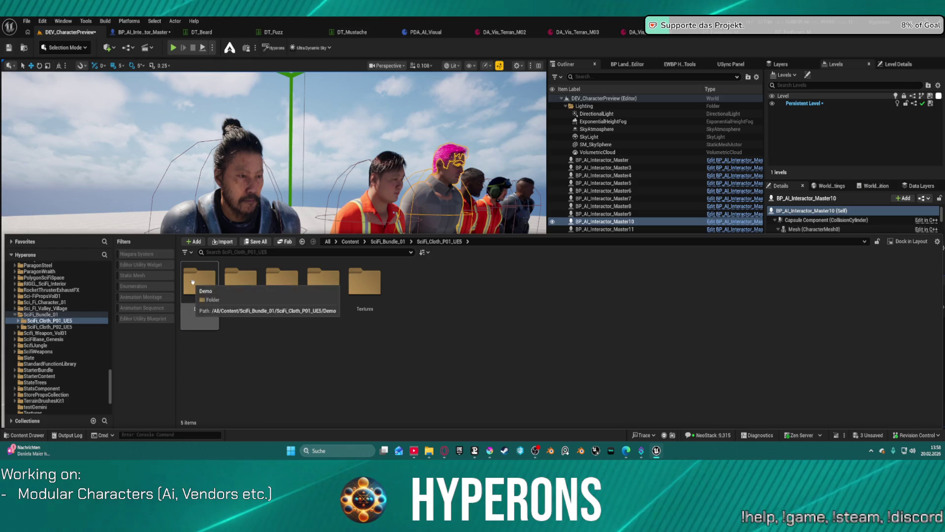
pyautogui.doubleClick(280, 293)
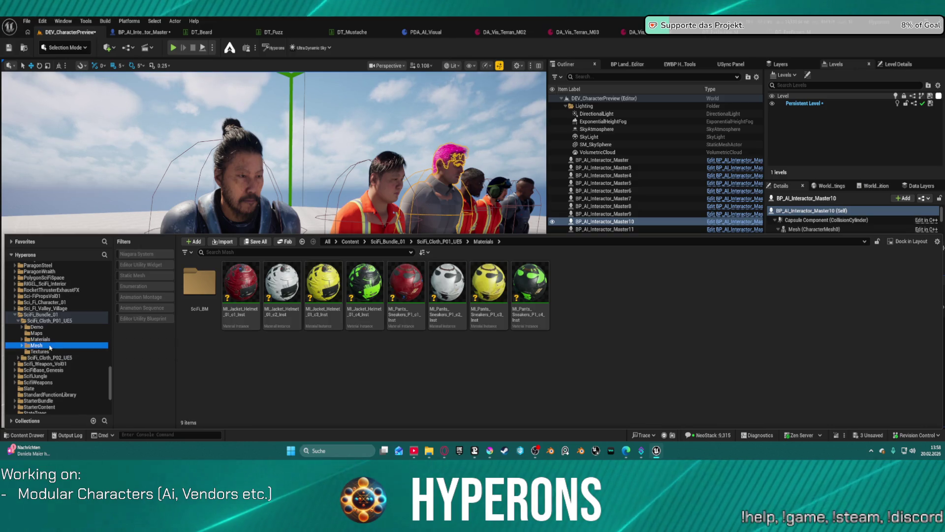
# In Mesh > parts, select the jacket, pants and sneaker meshes and open their actions menu.
pyautogui.click(36, 345)
pyautogui.doubleClick(200, 283)
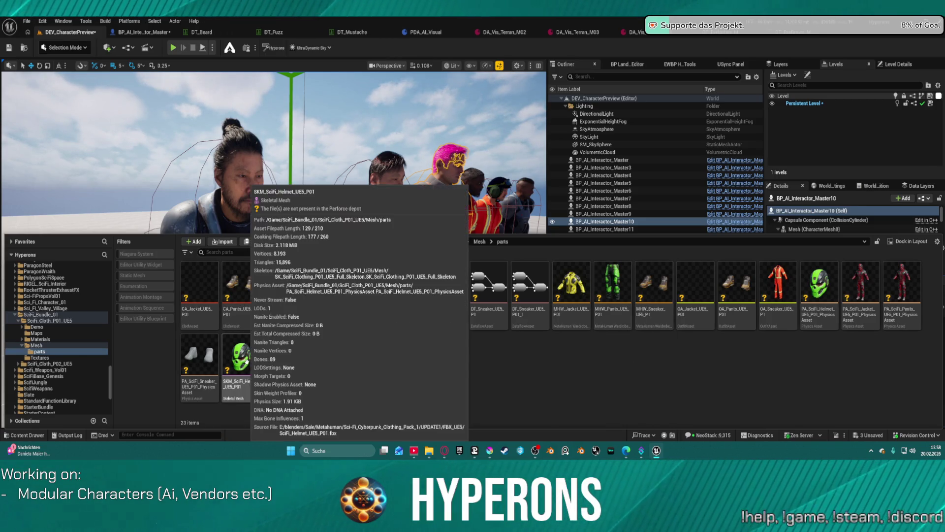
pyautogui.click(242, 369)
pyautogui.keyDown('shift'); pyautogui.click(323, 354); pyautogui.keyUp('shift')
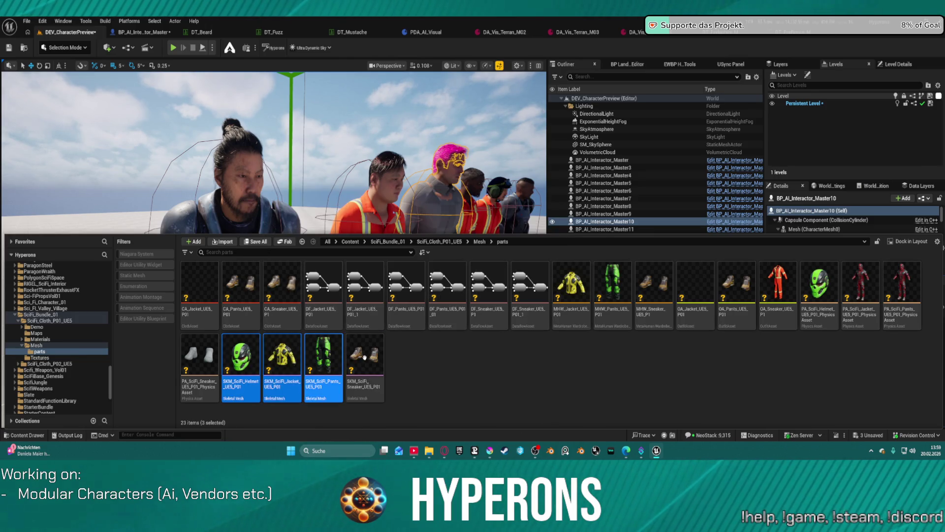
pyautogui.keyDown('shift'); pyautogui.click(365, 355); pyautogui.keyUp('shift')
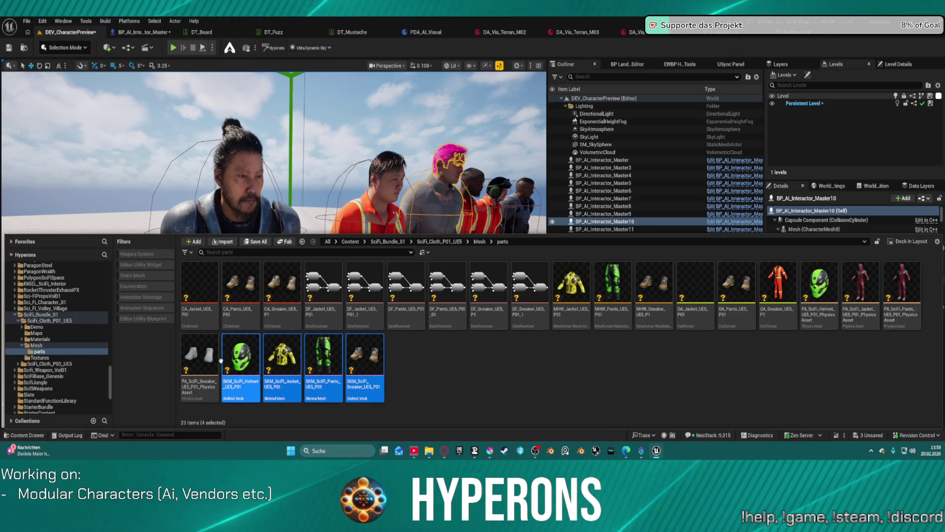
pyautogui.keyDown('ctrl'); pyautogui.click(241, 355); pyautogui.keyUp('ctrl')
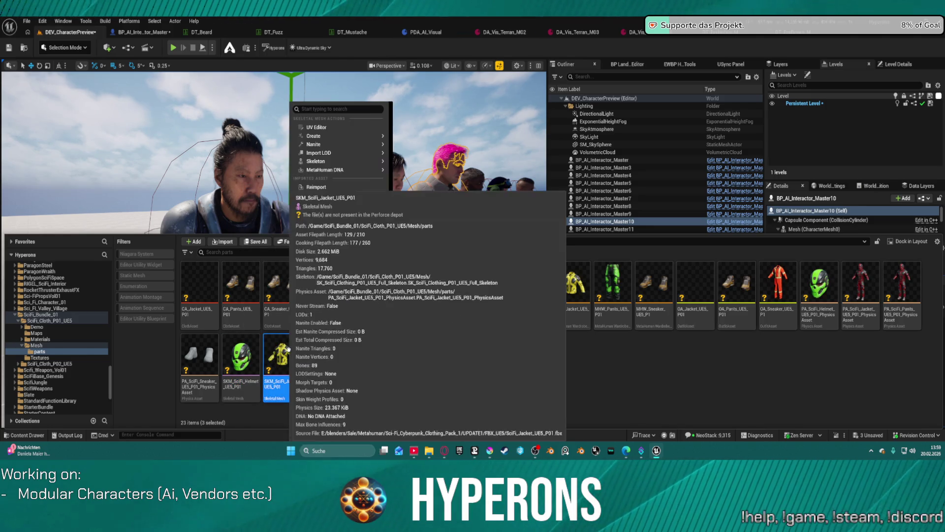
pyautogui.rightClick(295, 351)
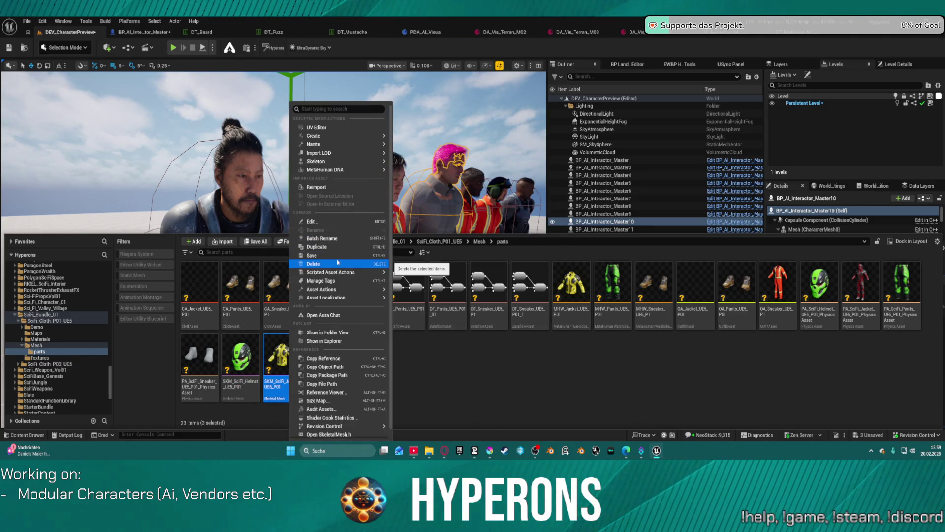
pyautogui.moveTo(340, 272)
pyautogui.click(741, 410)
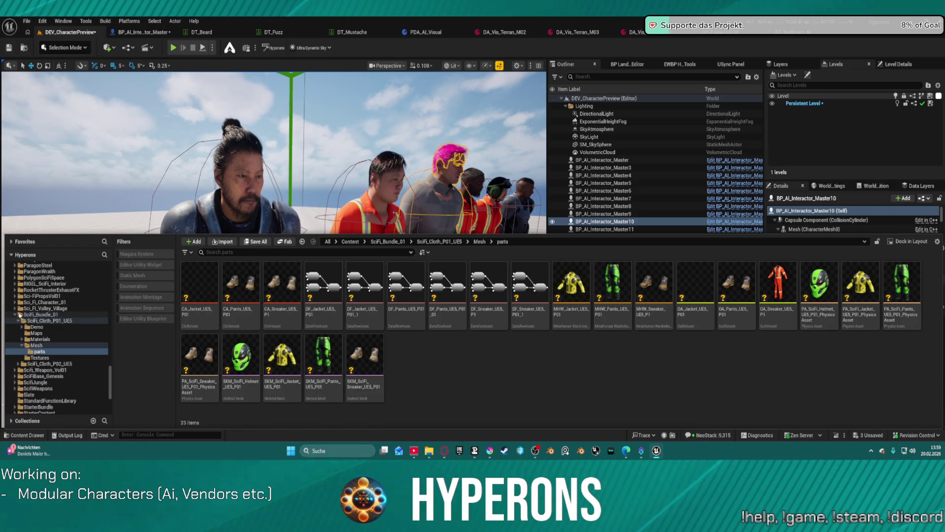
# Navigate the Content Drawer to the MetaHumans MH_CHR_M_04 character folder.
pyautogui.keyDown('ctrl'); pyautogui.click(16, 316); pyautogui.keyUp('ctrl')
pyautogui.scroll(5, 78, 296)
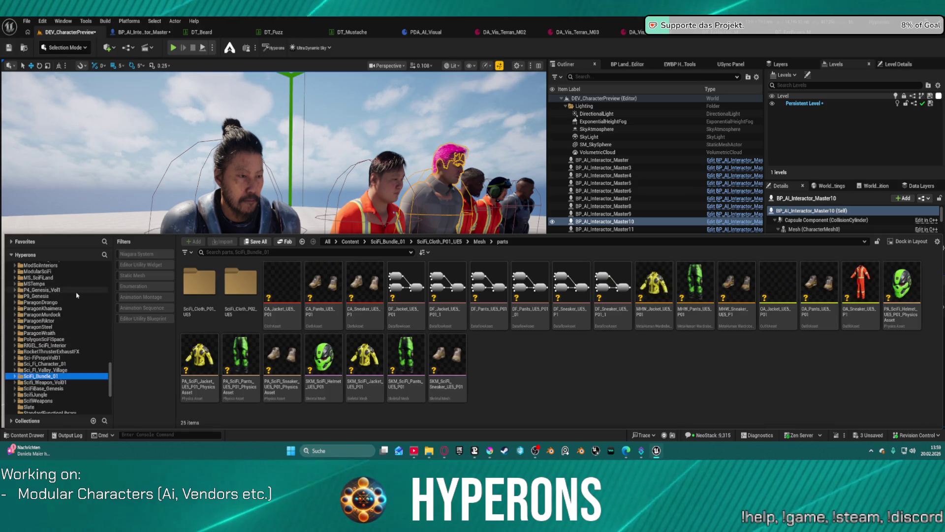
pyautogui.scroll(3, 74, 305)
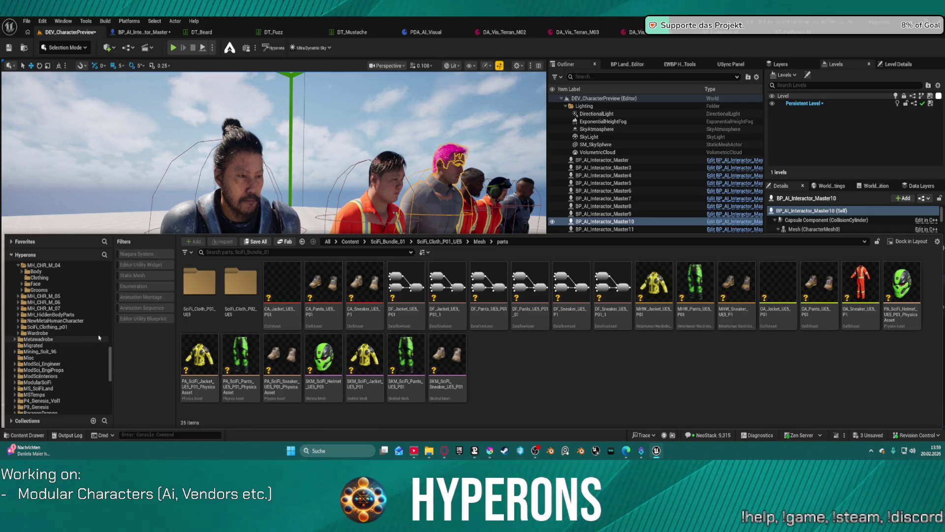
pyautogui.scroll(1, 96, 337)
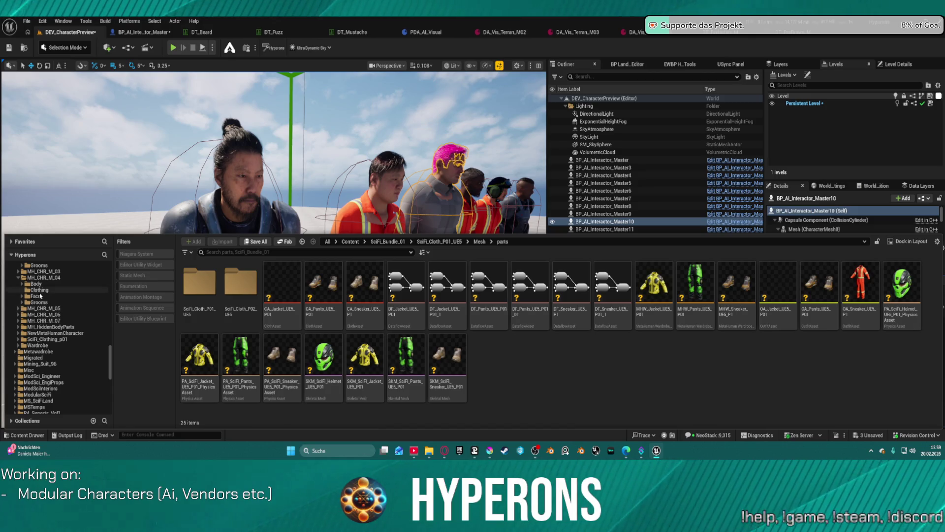
pyautogui.click(43, 278)
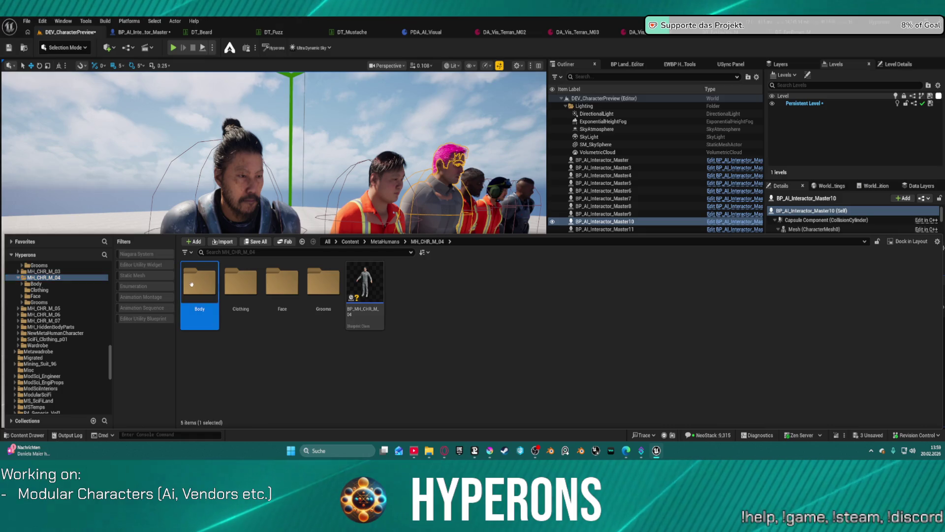
# Open all three MH_CHR_M_04 Clothing Outfits meshes in the mesh editor, then save all with Ctrl+Shift+S.
pyautogui.doubleClick(199, 283)
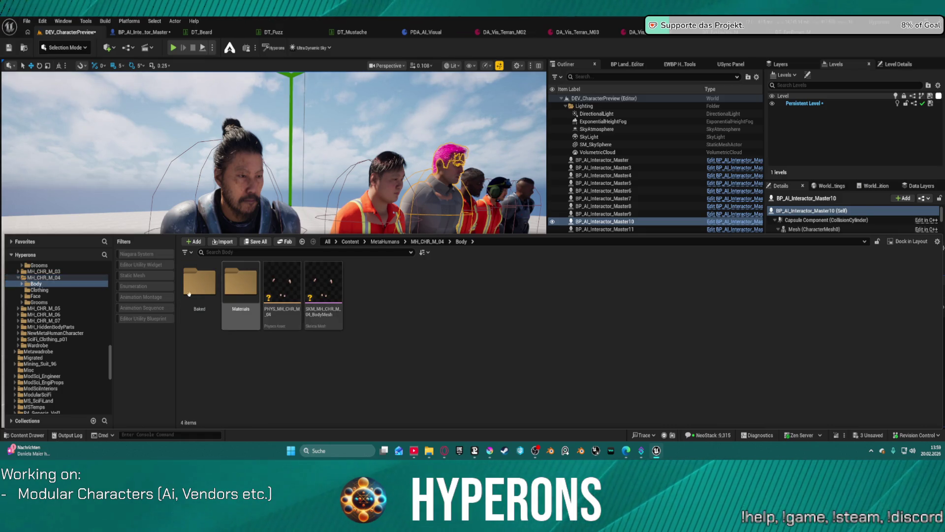
pyautogui.click(39, 290)
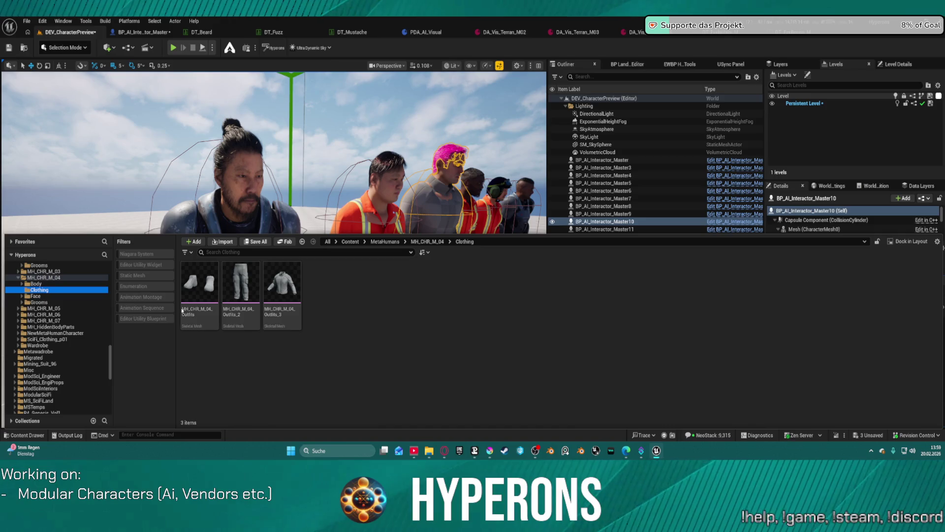
pyautogui.click(286, 308)
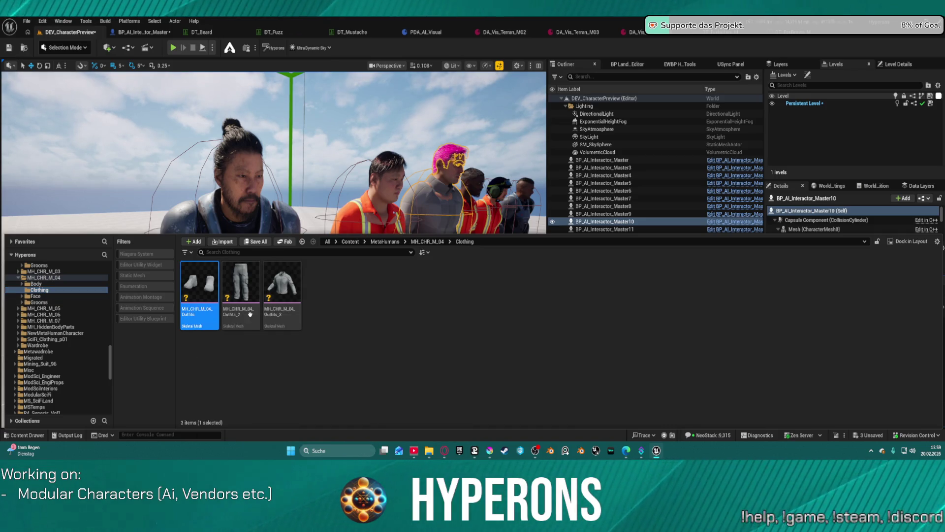
pyautogui.hotkey('ctrl', 'a')
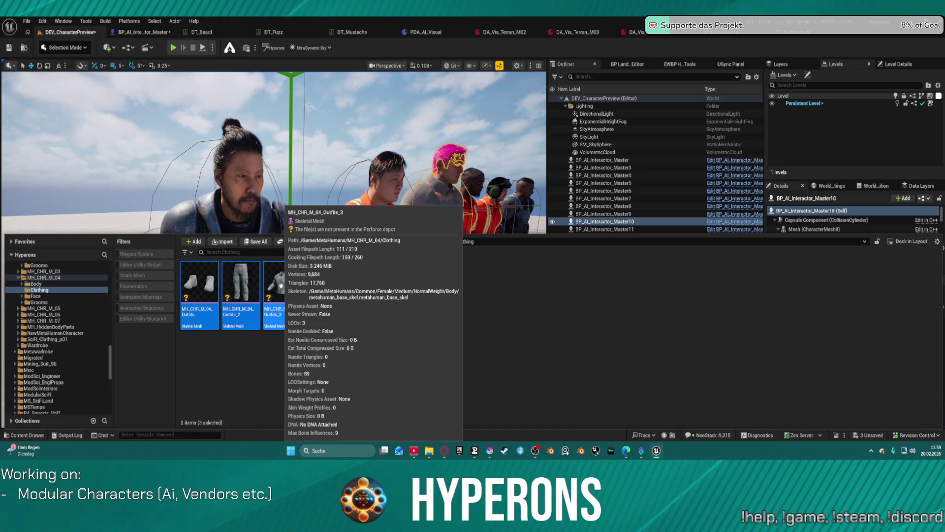
pyautogui.rightClick(281, 285)
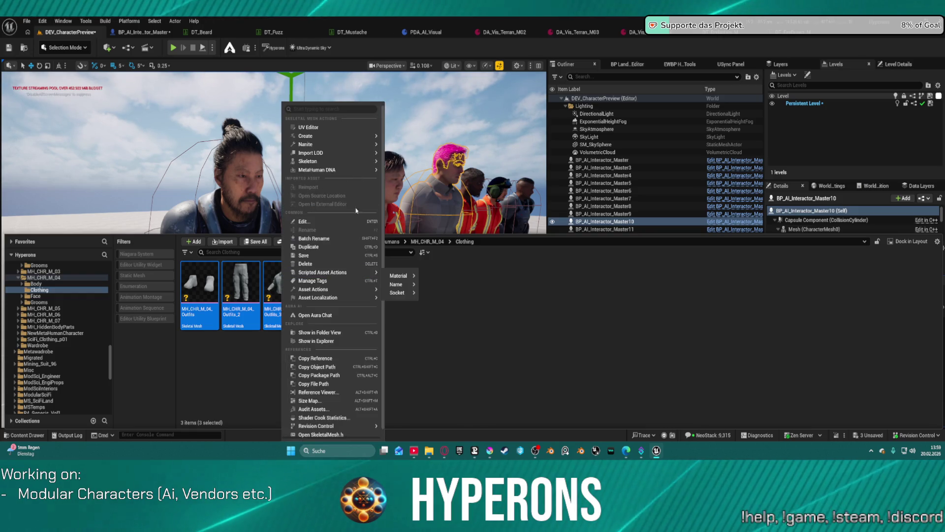
pyautogui.click(331, 222)
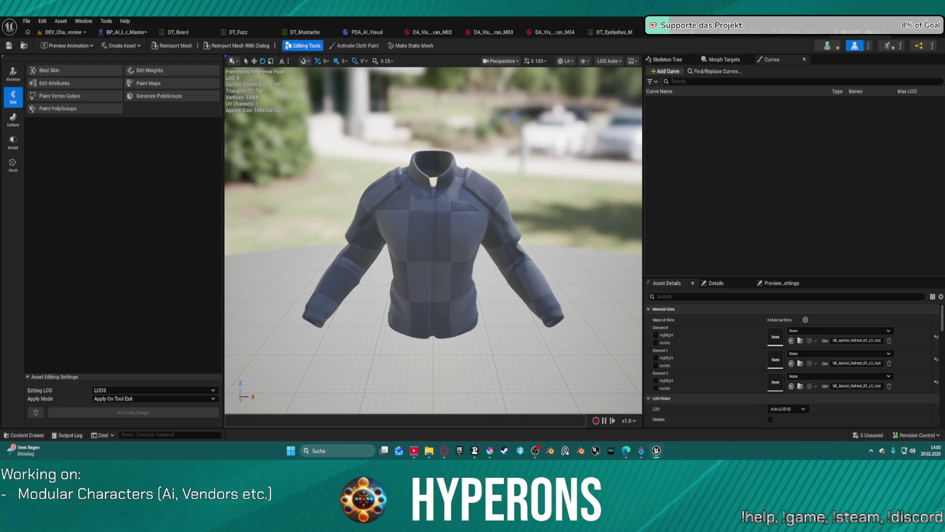
pyautogui.hotkey('ctrl', 'shift', 's')
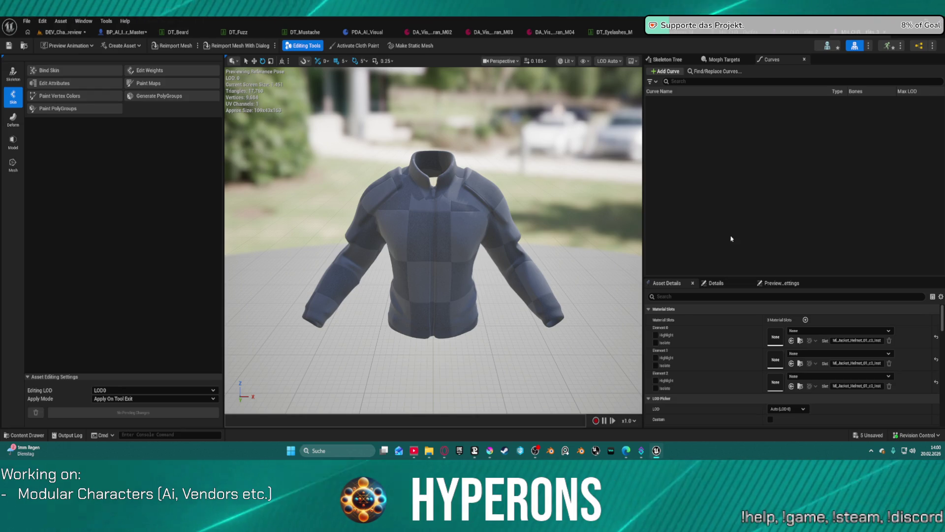
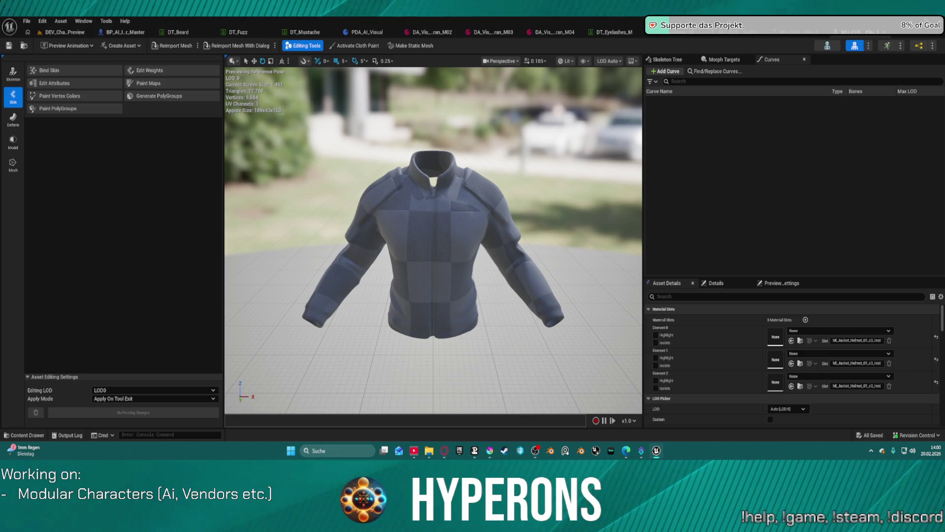
# Assign MI_Pants_Sneakers_P1_c1_Inst to the pants and MI_Pants_Sneakers_P1_c2_Inst to the sneakers.
pyautogui.click(787, 35)
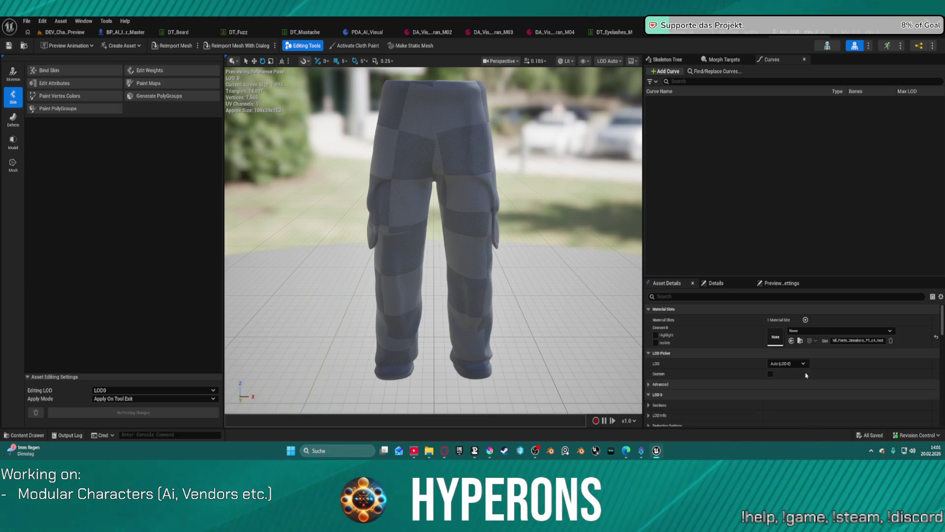
pyautogui.click(792, 340)
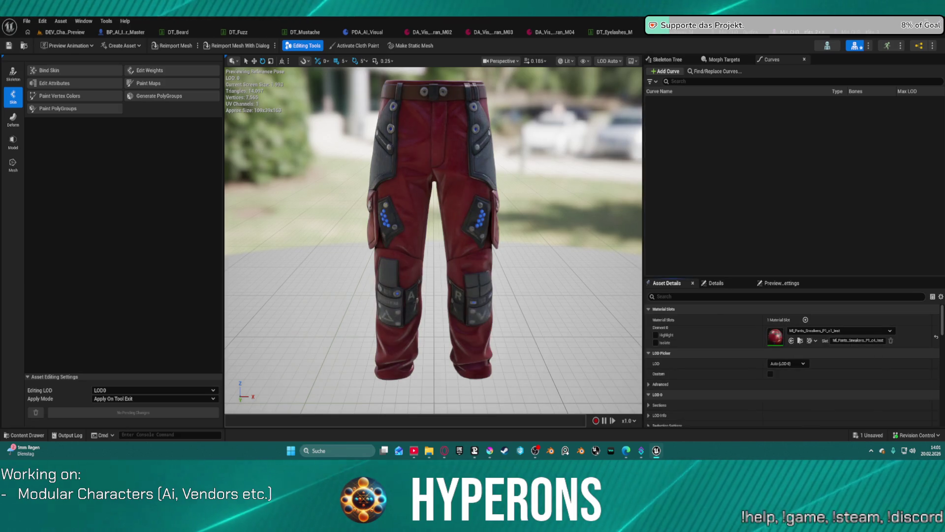
pyautogui.click(724, 32)
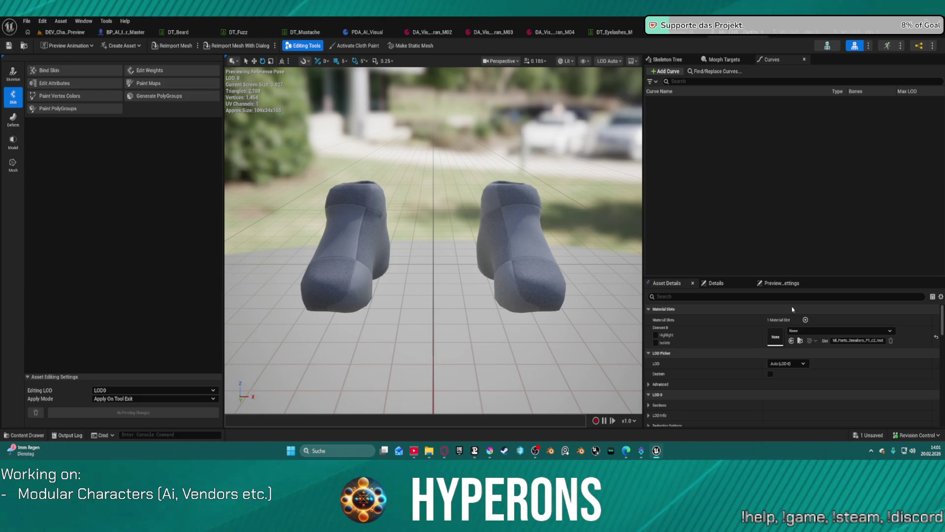
pyautogui.click(791, 340)
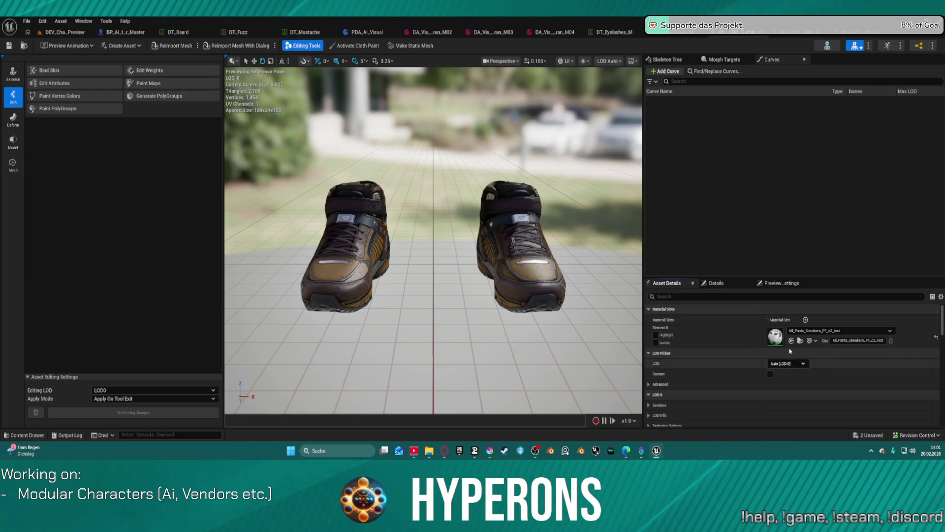
# Apply the red jacket material to the jacket's element 0 and inspect it up close.
pyautogui.click(799, 34)
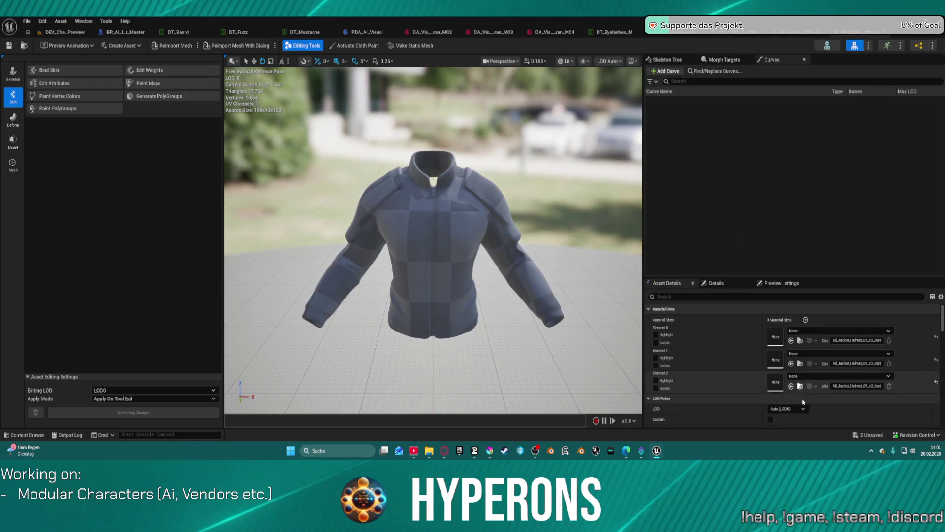
pyautogui.click(791, 341)
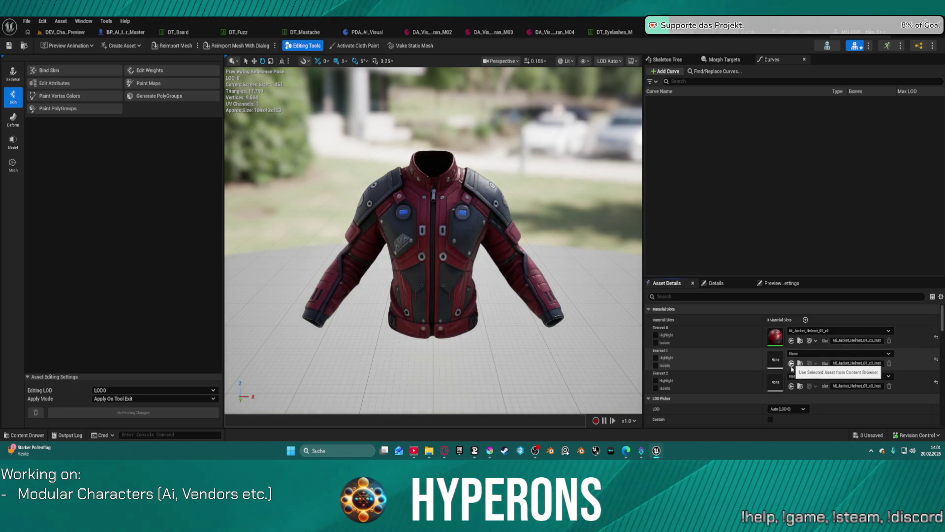
pyautogui.moveTo(403, 230)
pyautogui.mouseDown()
pyautogui.moveTo(374, 217)
pyautogui.moveTo(325, 226)
pyautogui.moveTo(236, 212)
pyautogui.moveTo(143, 143)
pyautogui.mouseUp()
# Save the jacket and all remaining modified outfit assets, returning to the character preview level.
pyautogui.click(12, 46)
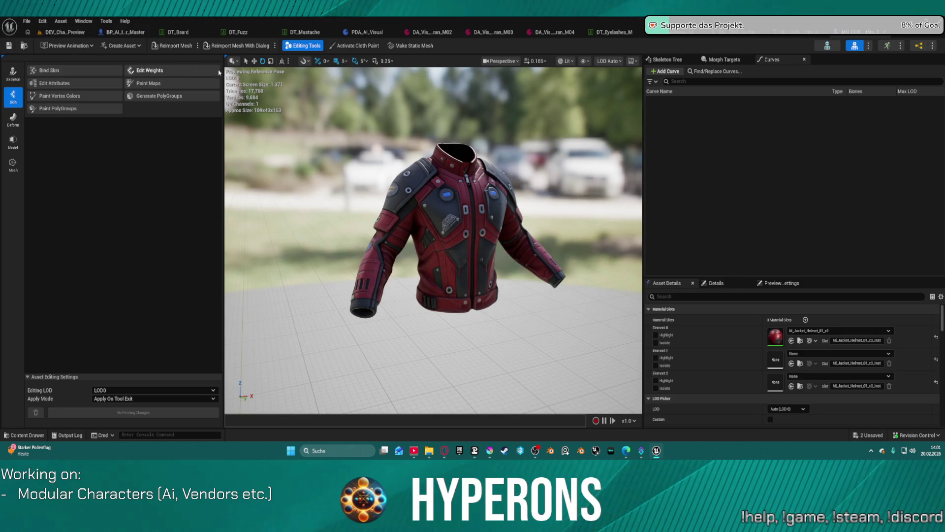
pyautogui.hotkey('ctrl', 'shift', 's')
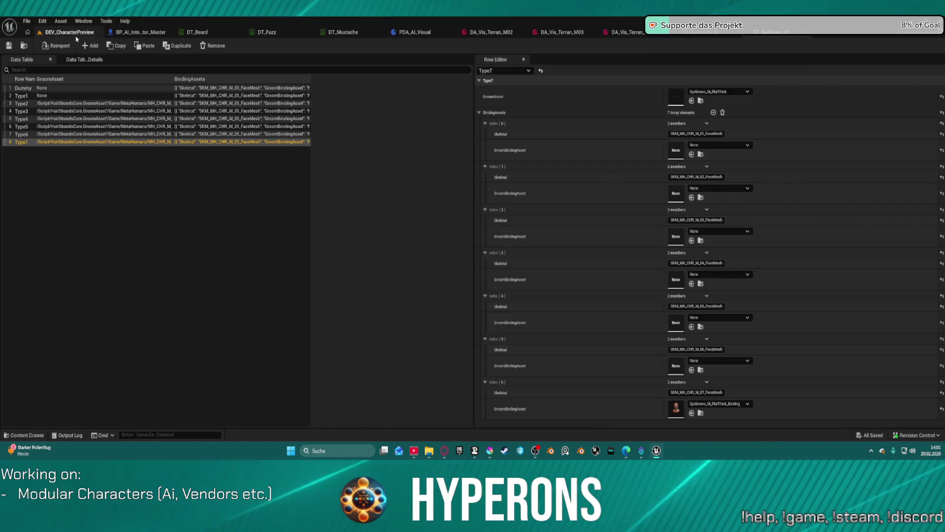
pyautogui.click(69, 32)
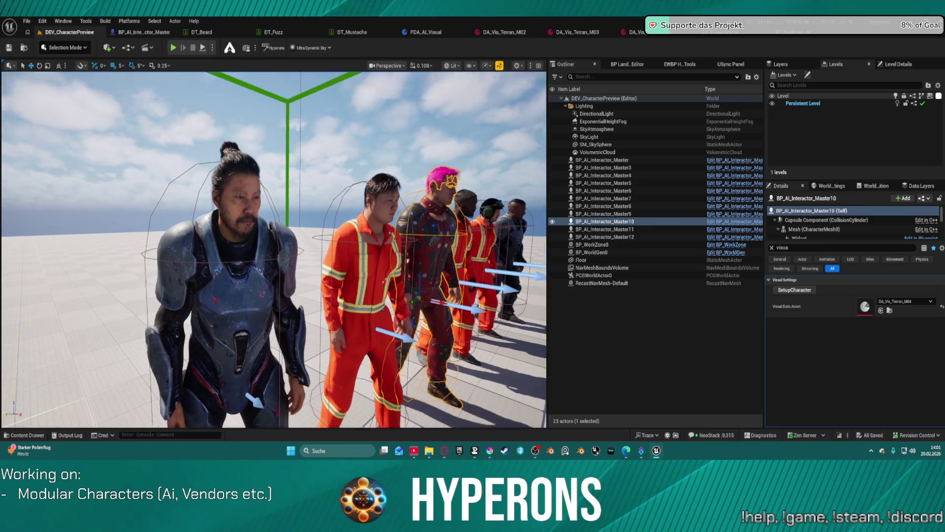
# Bring up the Content Drawer with the character's clothing assets and switch to the DT_Fuzz data table.
pyautogui.scroll(6, 500, 199)
pyautogui.scroll(-4, 273, 250)
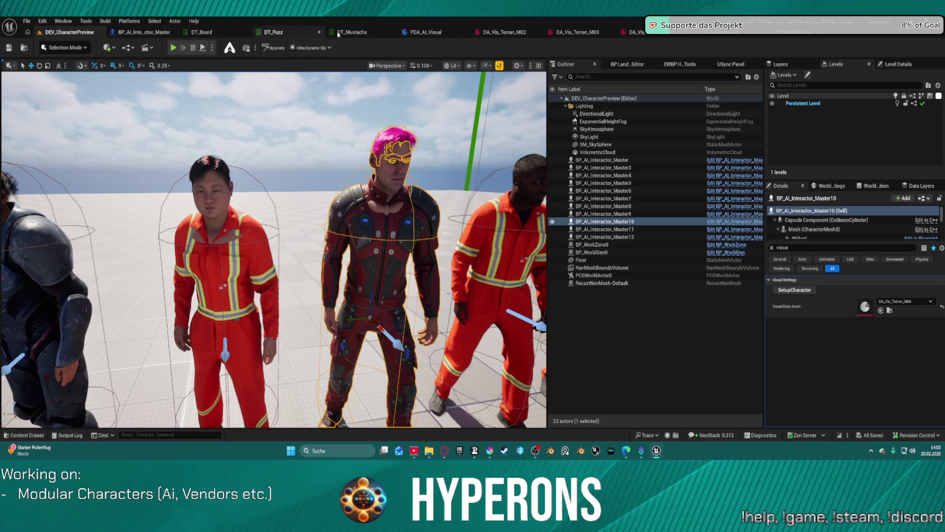
pyautogui.hotkey('ctrl', 'space')
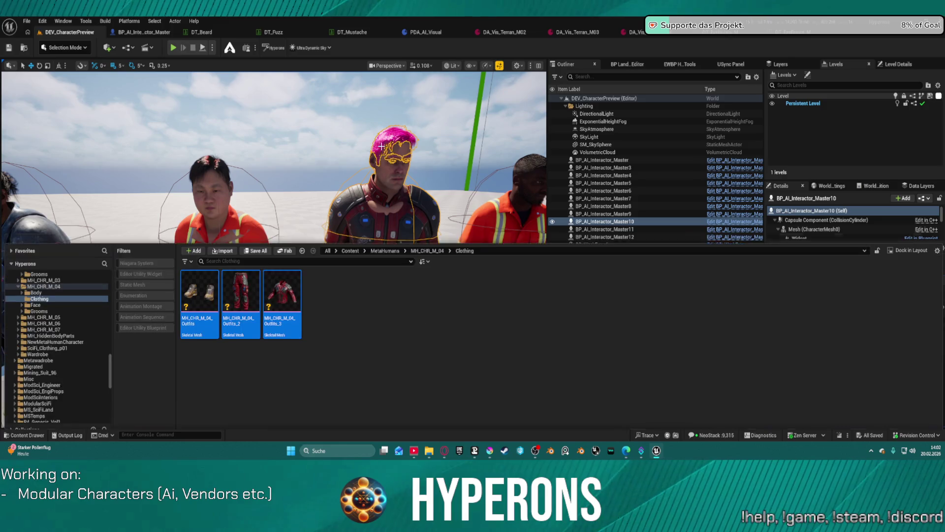
pyautogui.click(271, 33)
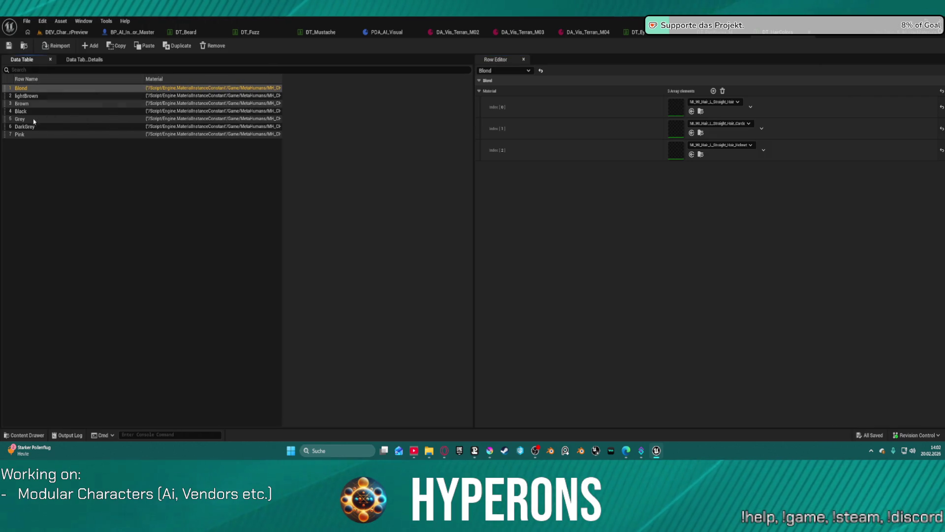
# Set the Grey row's indices 0–2 to PulledBack_Hair, PulledBack_Hair_Cards and PulledBack helmet materials, then save.
pyautogui.click(57, 118)
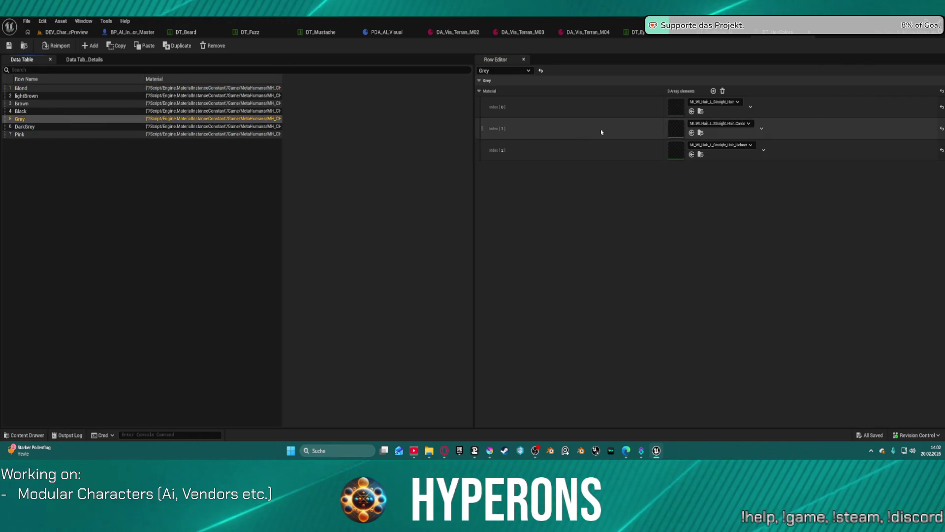
pyautogui.hotkey('ctrl', 'space')
pyautogui.hotkey('ctrl', 'space')
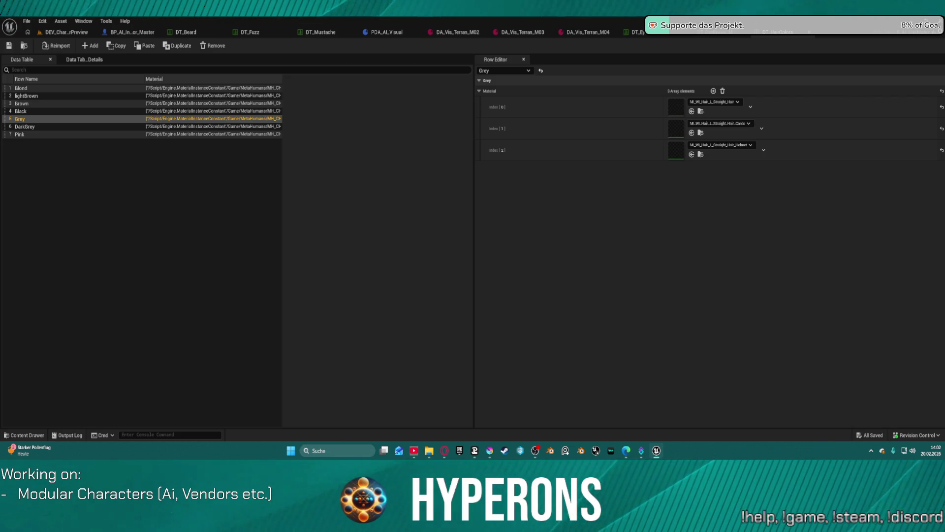
pyautogui.moveTo(679, 118)
pyautogui.mouseDown()
pyautogui.moveTo(667, 122)
pyautogui.moveTo(673, 112)
pyautogui.mouseUp()
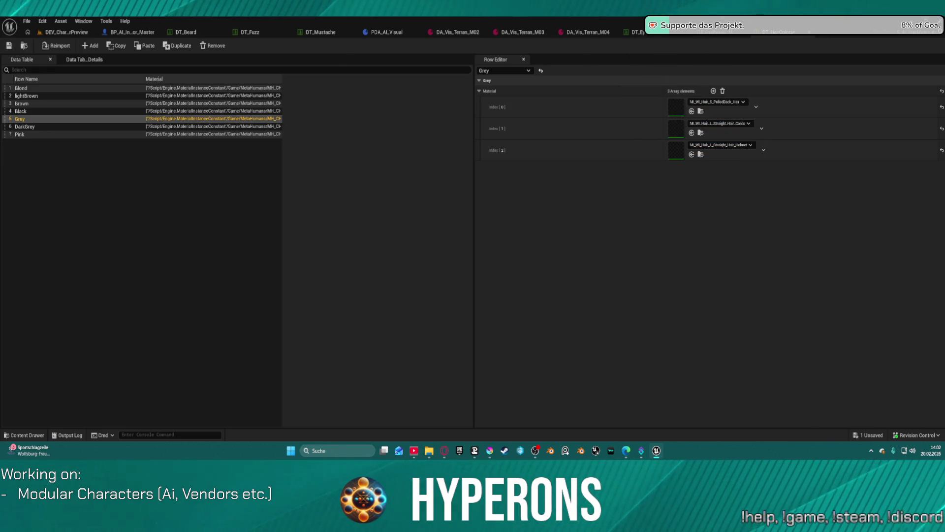
pyautogui.moveTo(522, 32)
pyautogui.mouseDown()
pyautogui.moveTo(675, 116)
pyautogui.moveTo(652, 133)
pyautogui.moveTo(676, 129)
pyautogui.mouseUp()
pyautogui.moveTo(610, 18)
pyautogui.mouseDown()
pyautogui.moveTo(628, 33)
pyautogui.moveTo(587, 101)
pyautogui.moveTo(676, 150)
pyautogui.mouseUp()
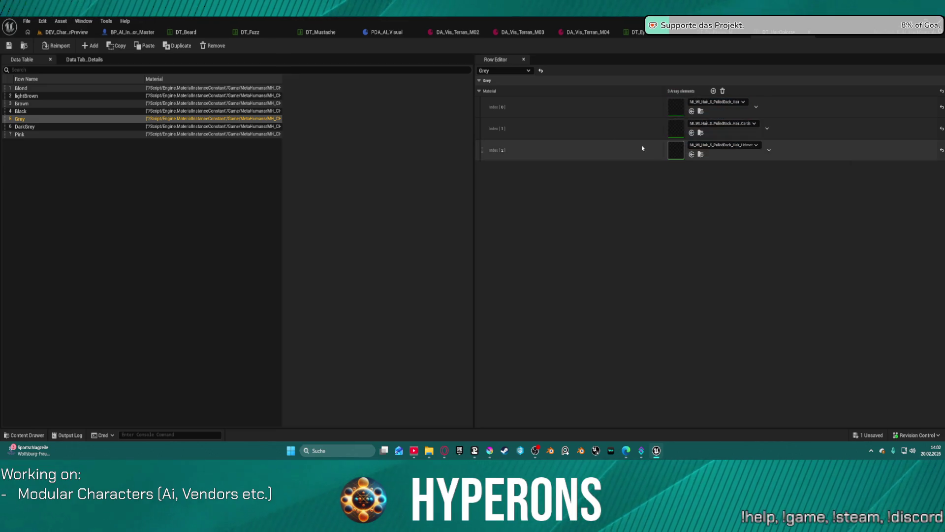
pyautogui.click(7, 47)
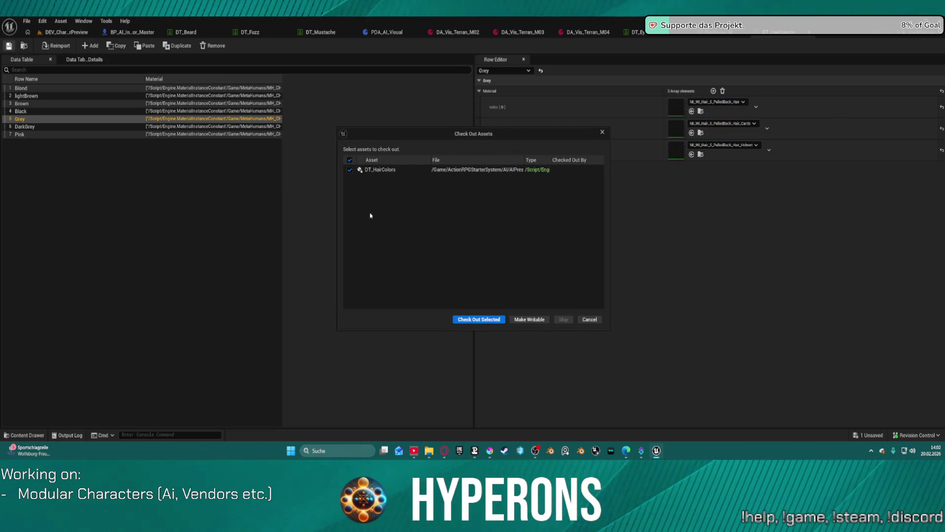
pyautogui.click(491, 318)
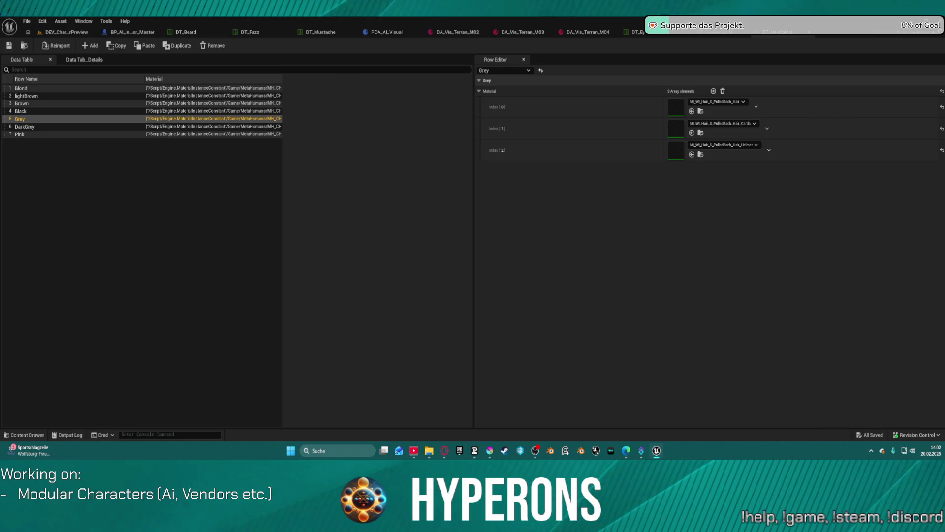
# Set DA_Vis_Terran_M04's hair colour tag to Grey and save it.
pyautogui.click(582, 32)
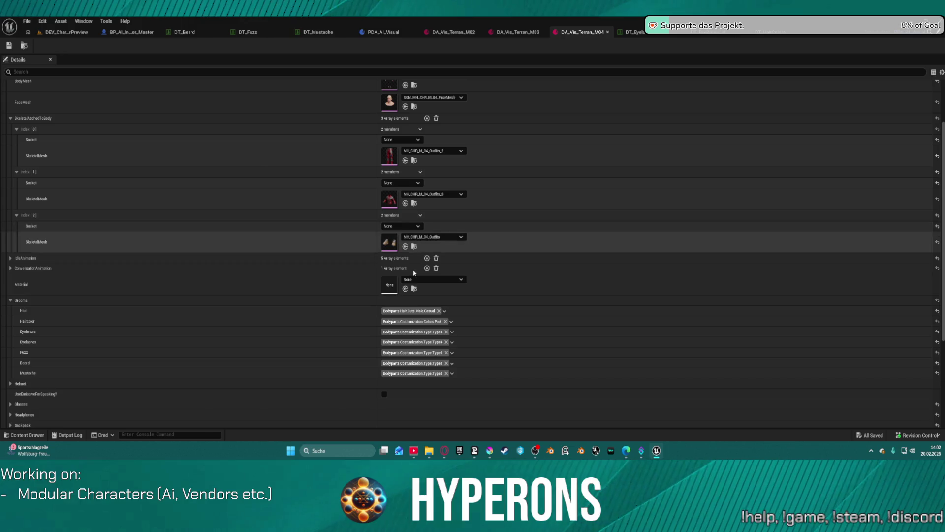
pyautogui.click(415, 321)
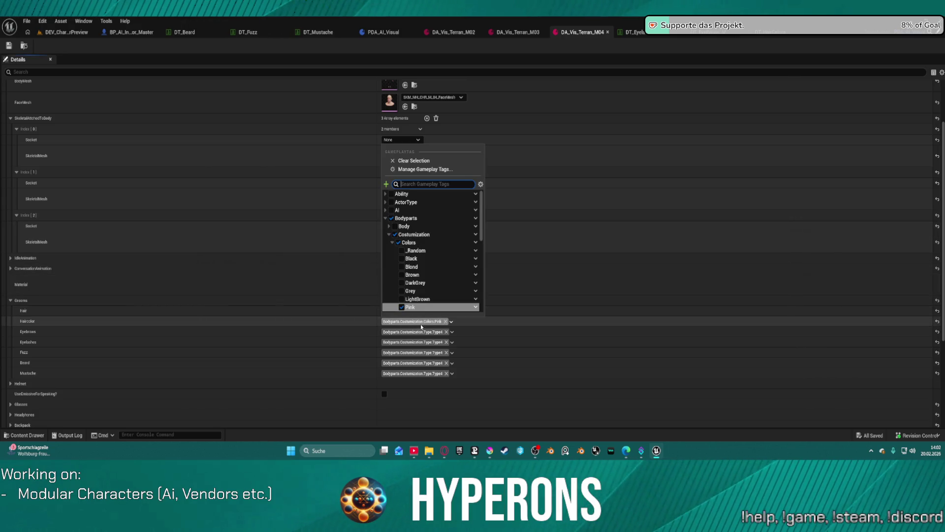
pyautogui.click(411, 291)
pyautogui.click(9, 45)
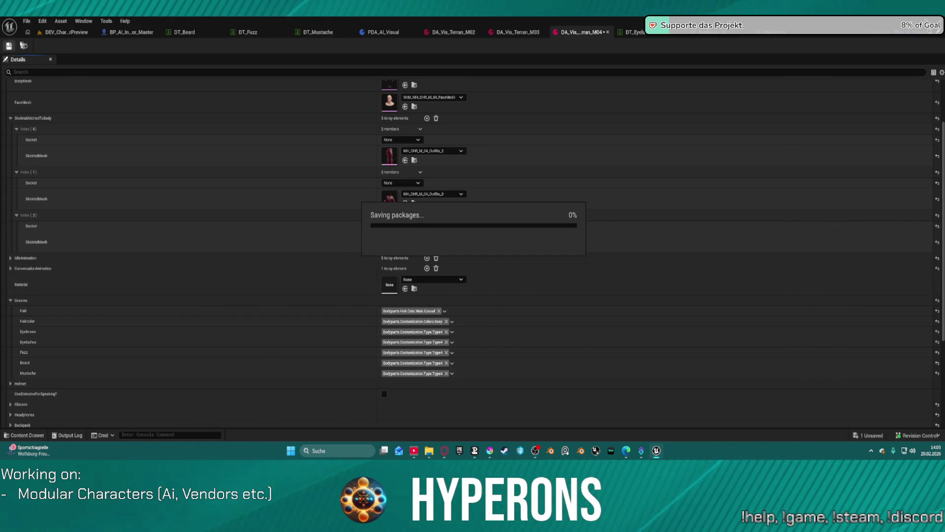
pyautogui.click(67, 32)
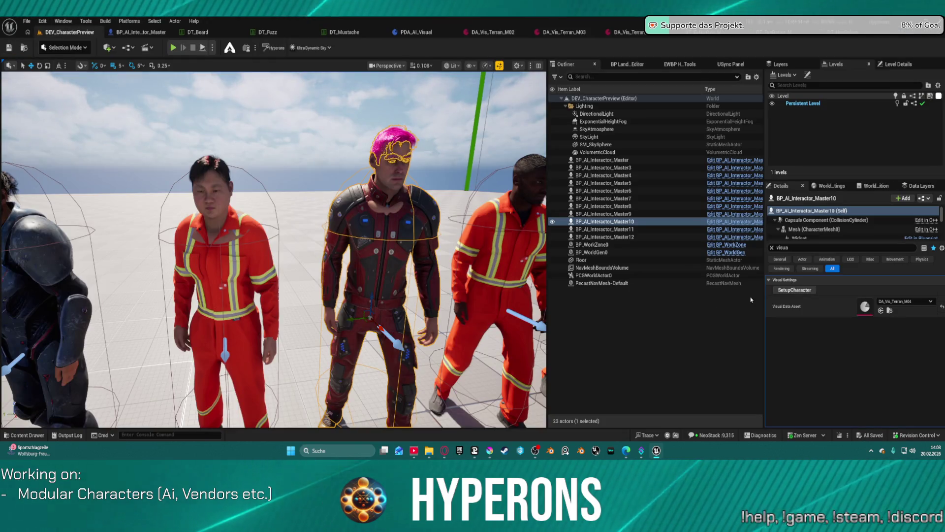
# Rebuild the selected character and fly around to inspect its new hair among the workers.
pyautogui.click(794, 290)
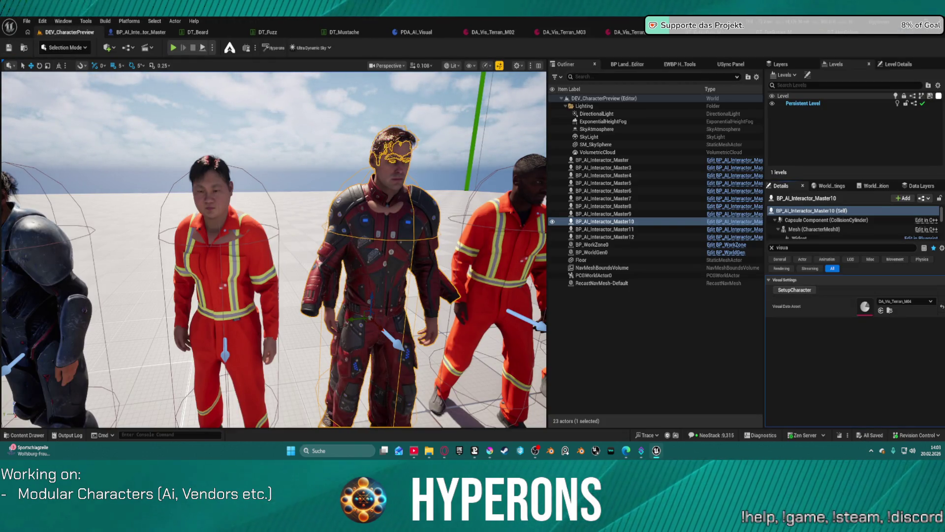
pyautogui.press('w')
pyautogui.press('q')
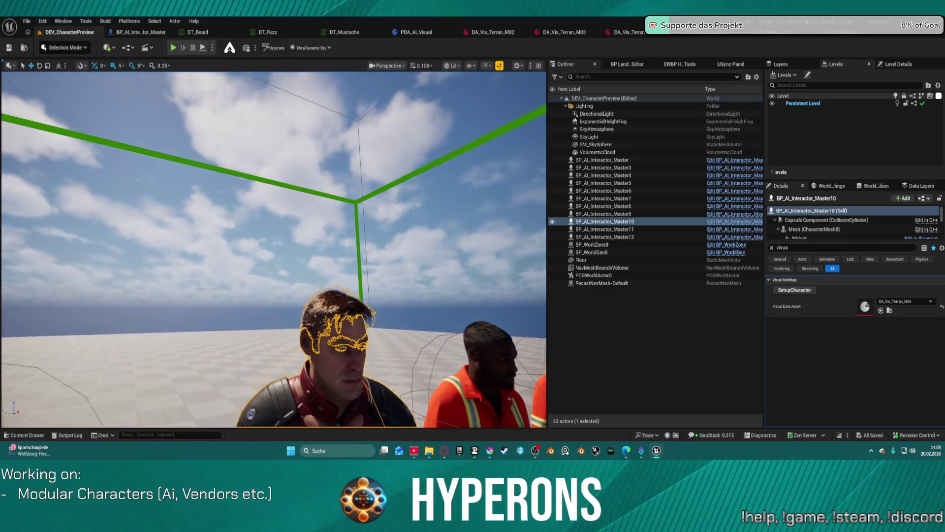
pyautogui.press('w')
pyautogui.press('e')
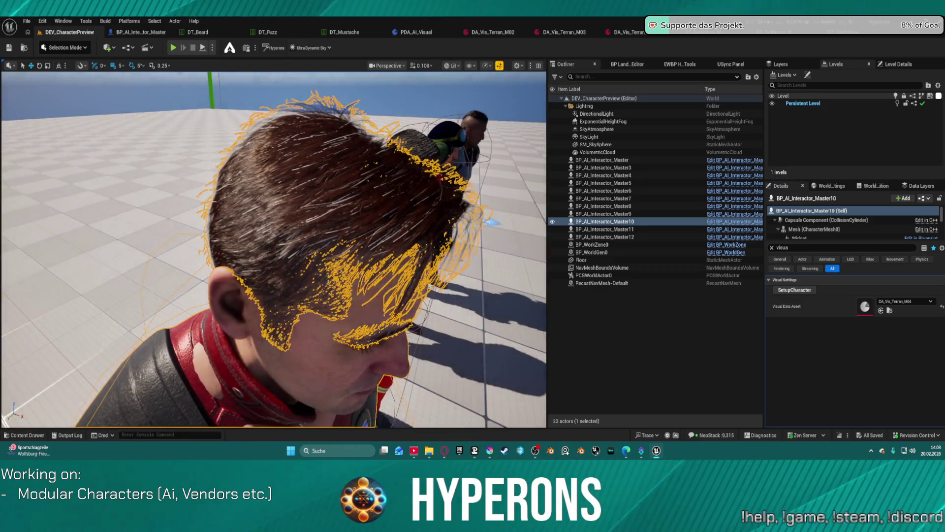
pyautogui.press('s')
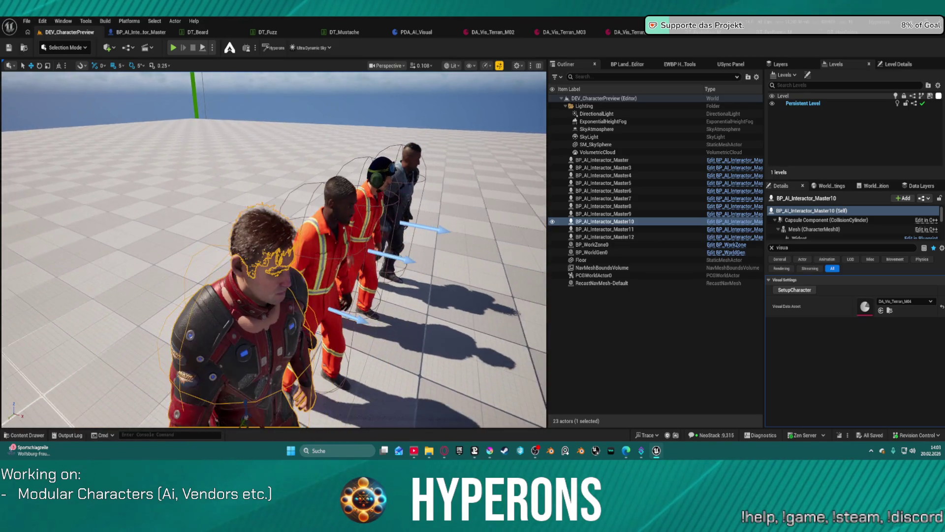
pyautogui.press('d')
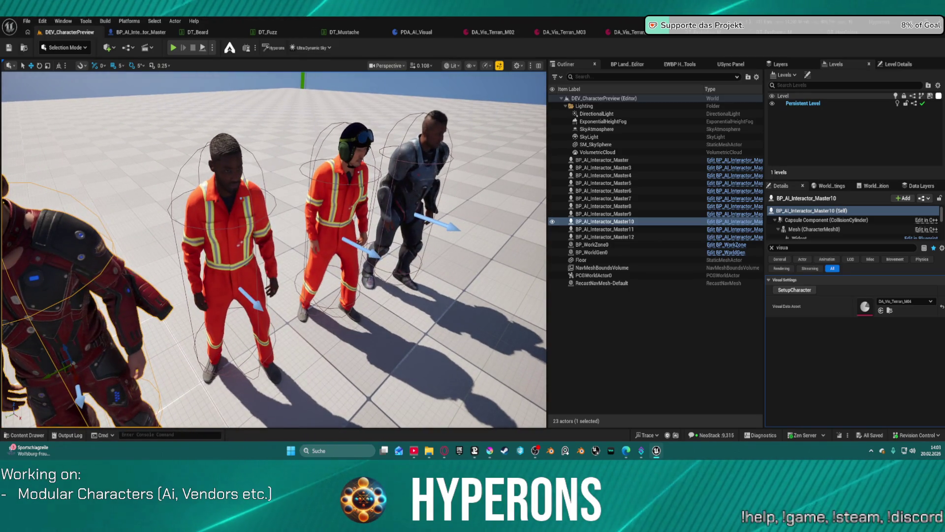
pyautogui.click(581, 260)
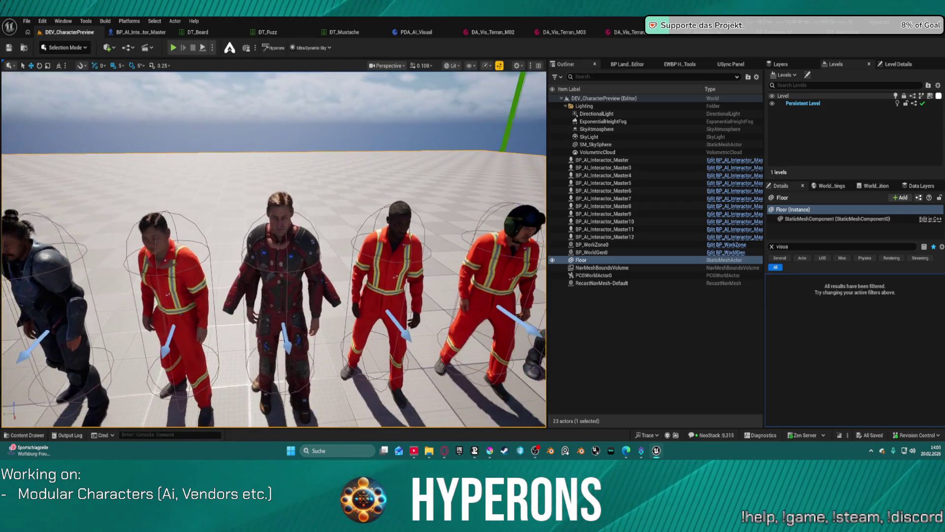
pyautogui.press('w')
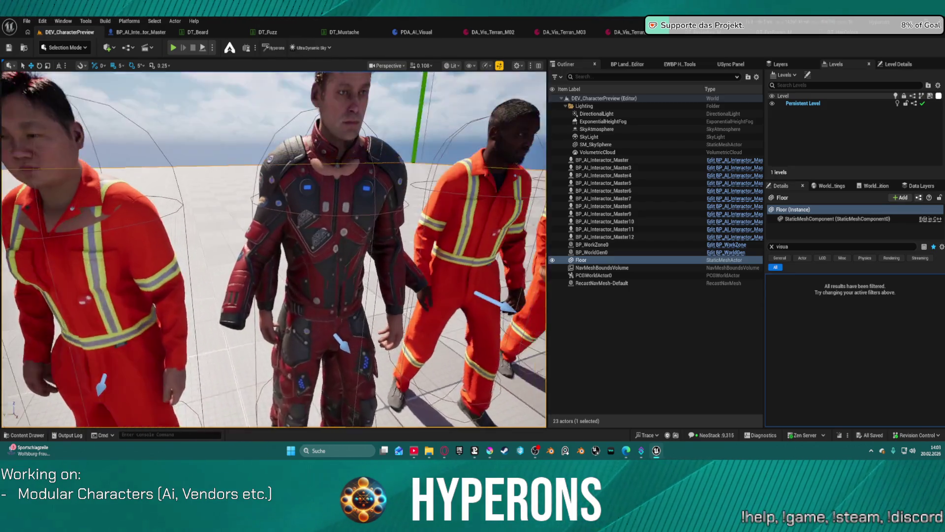
pyautogui.press('s')
# Inspect the red-suited MetaHuman's head and torso up close, deselect it, and bring up the head skin material instance.
pyautogui.click(295, 391)
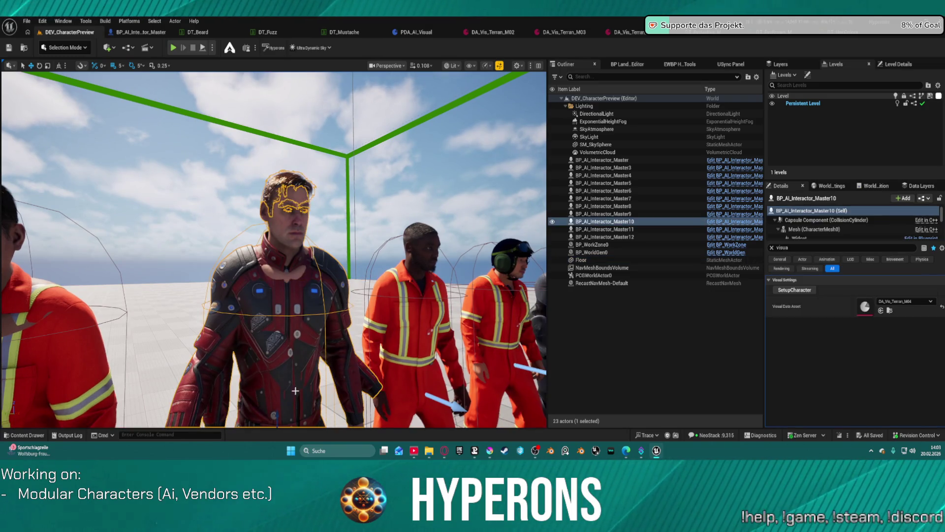
pyautogui.press('s')
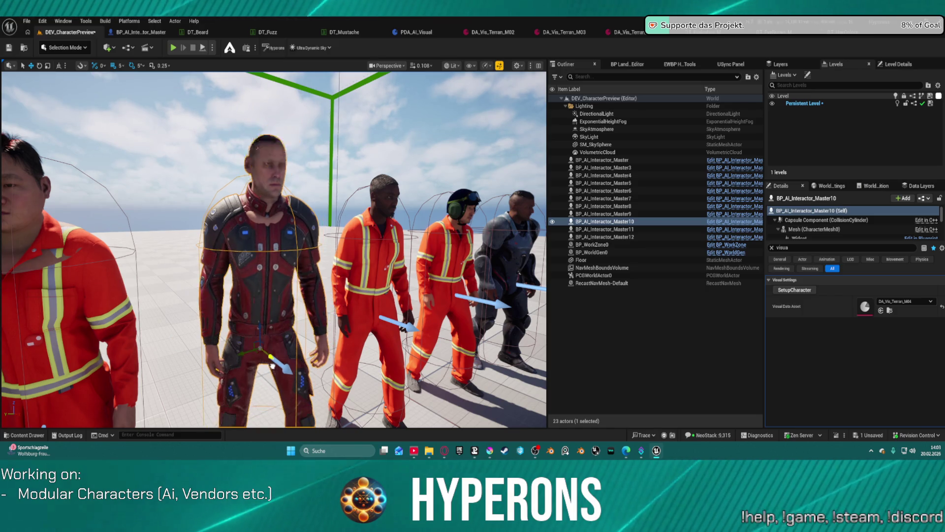
pyautogui.press('s')
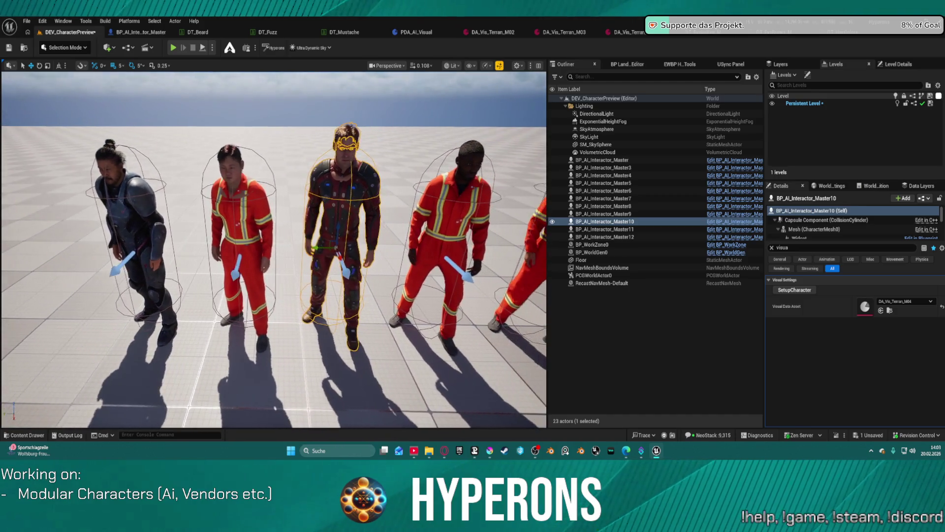
pyautogui.press('w')
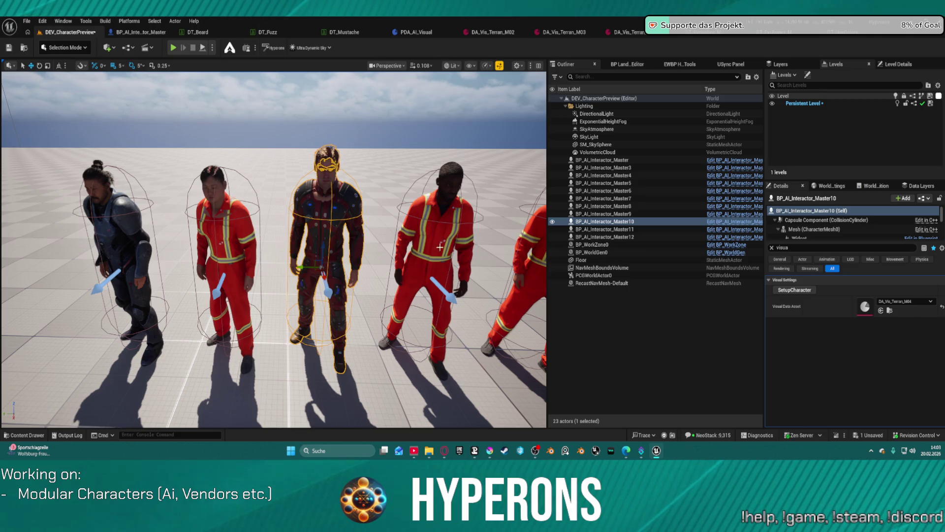
pyautogui.press('w')
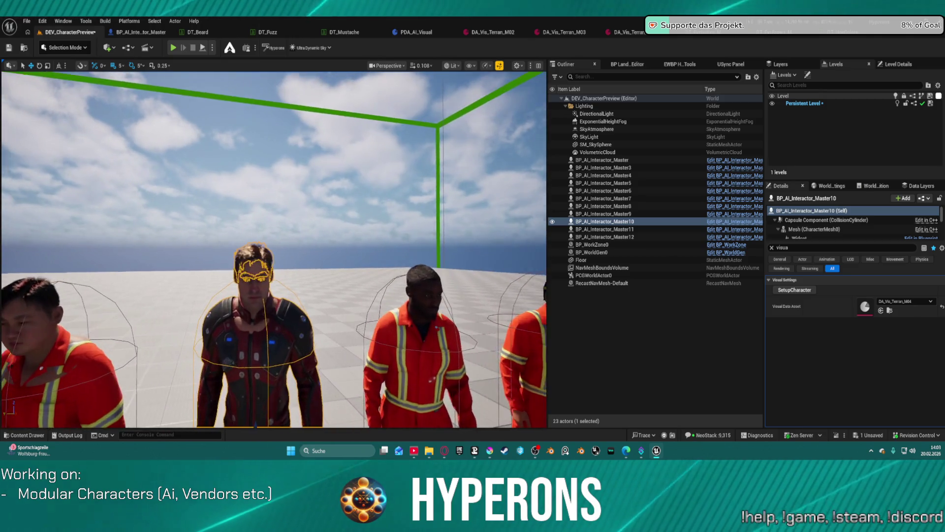
pyautogui.press('w')
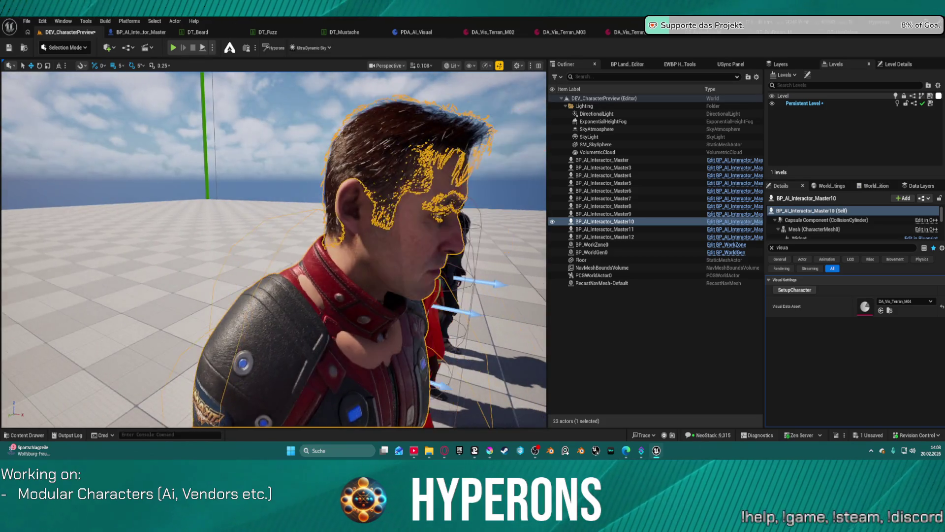
pyautogui.press('d')
pyautogui.scroll(-3, 274, 249)
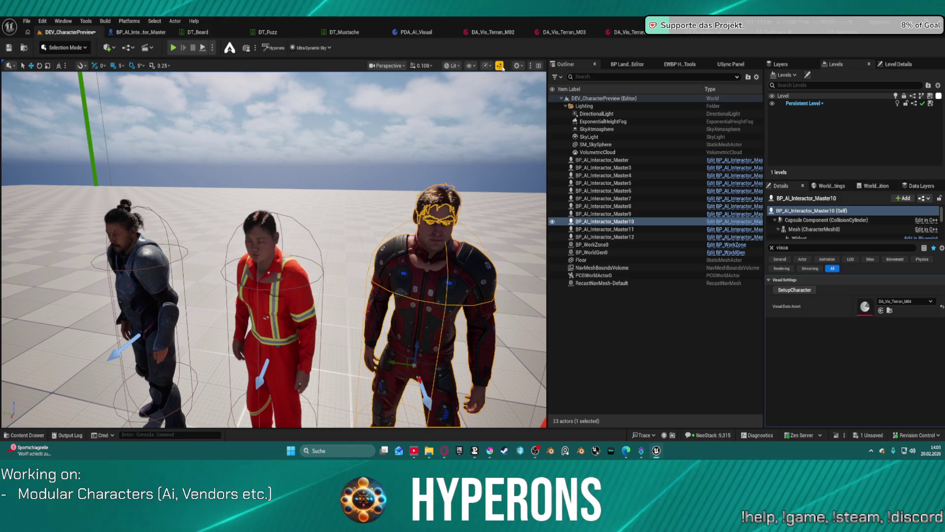
pyautogui.click(613, 314)
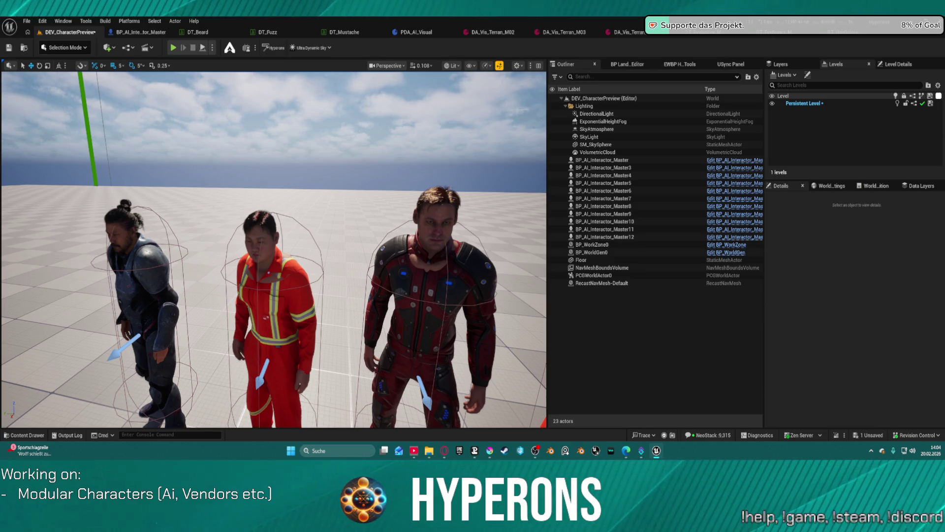
pyautogui.hotkey('alt', 'Tab')
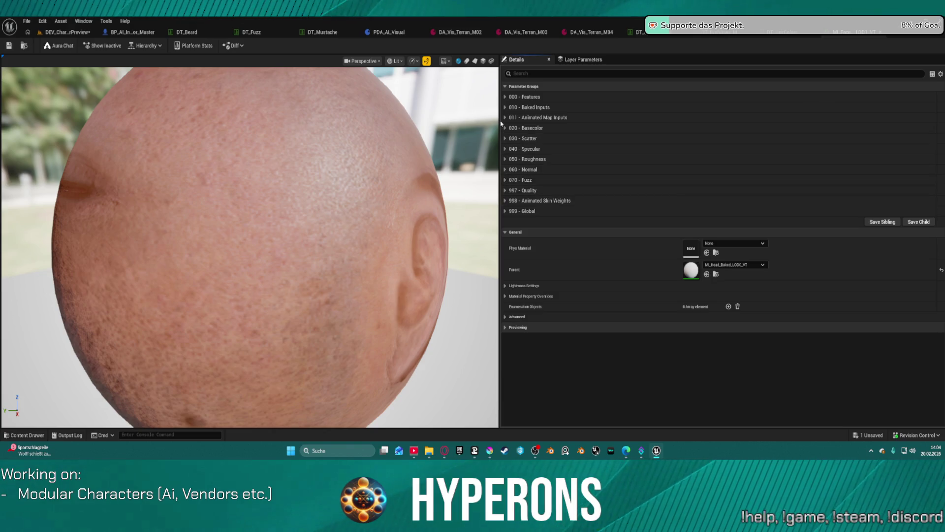
# Glance at the 000 - Features group, then open parent M_skin_unified_baked from the Hierarchy list.
pyautogui.click(506, 97)
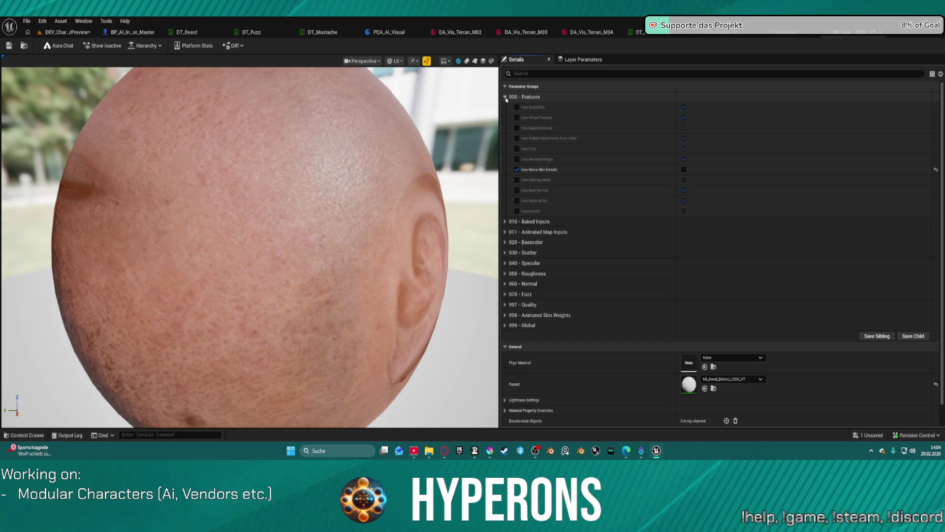
pyautogui.click(505, 97)
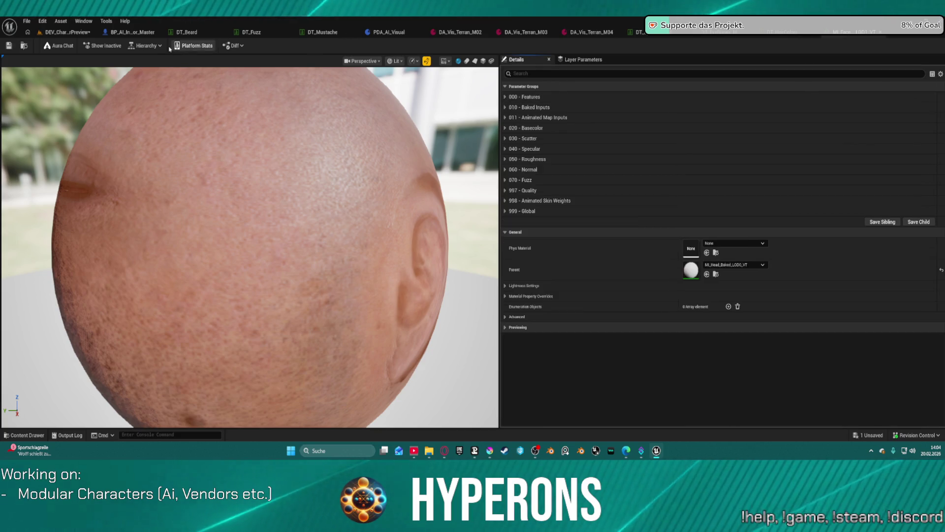
pyautogui.click(145, 45)
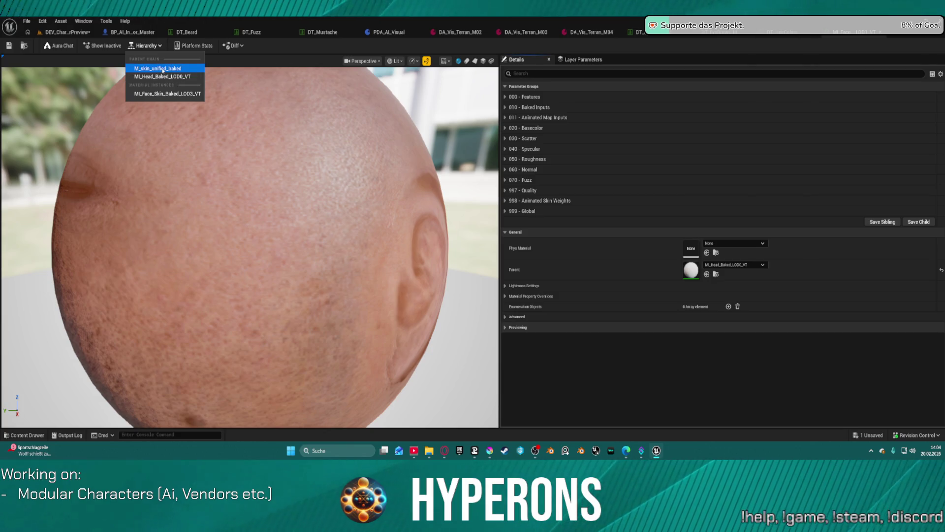
pyautogui.click(163, 69)
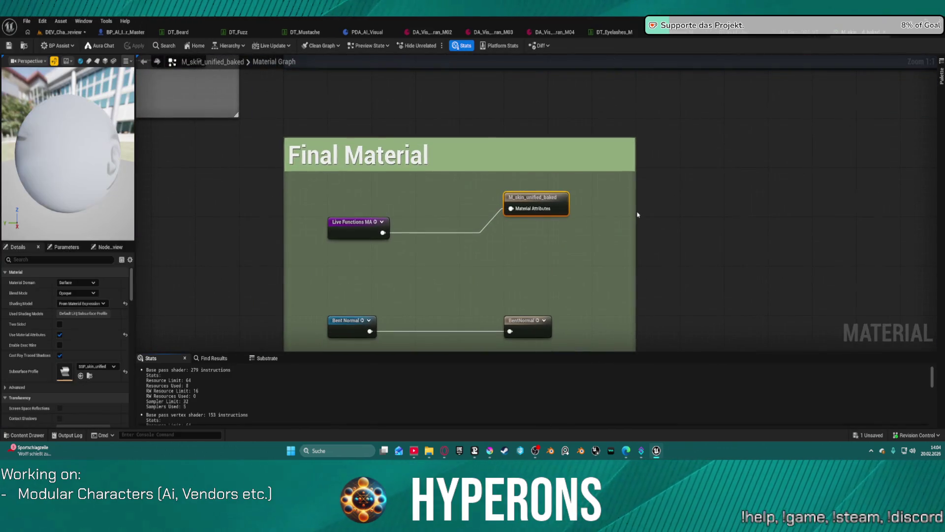
pyautogui.scroll(-11, 656, 200)
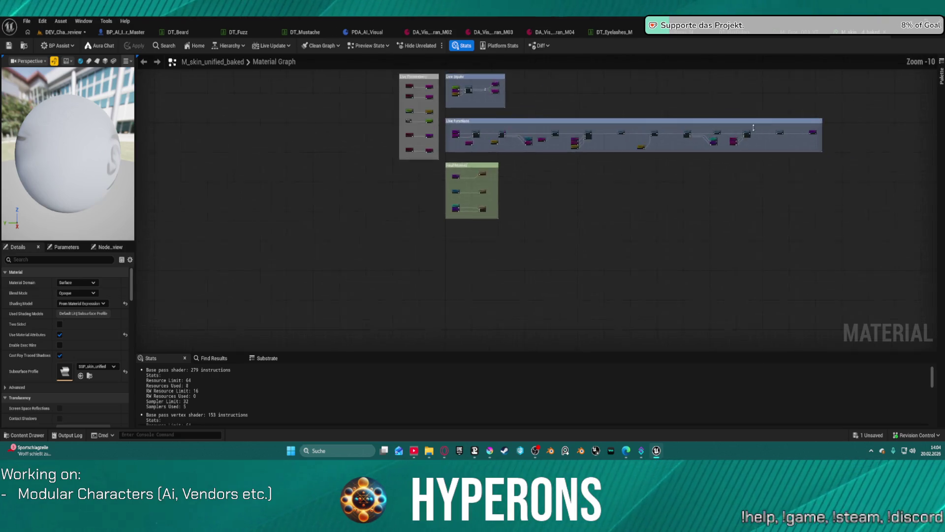
pyautogui.scroll(12, 744, 122)
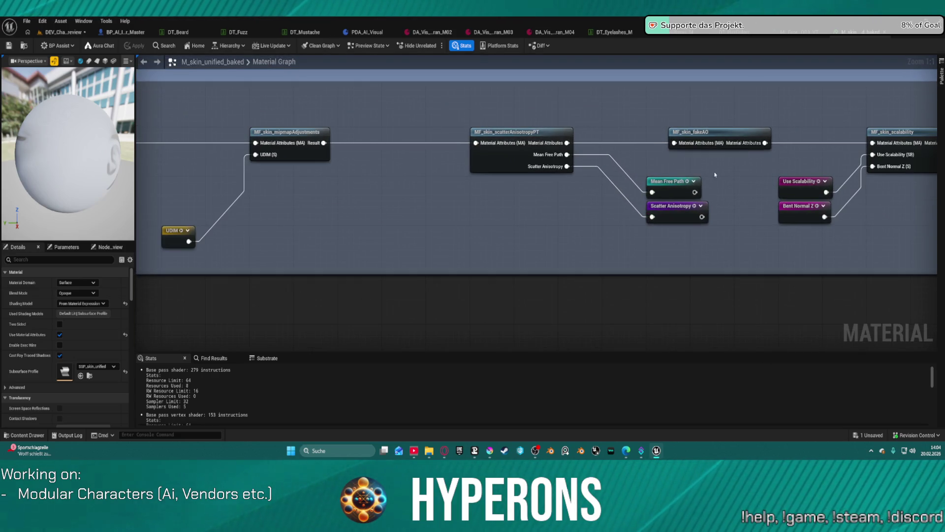
pyautogui.moveTo(754, 179)
pyautogui.mouseDown()
pyautogui.moveTo(502, 194)
pyautogui.moveTo(708, 151)
pyautogui.mouseUp()
pyautogui.scroll(-7, 496, 247)
pyautogui.moveTo(633, 202)
pyautogui.mouseDown()
pyautogui.moveTo(659, 195)
pyautogui.moveTo(510, 194)
pyautogui.moveTo(520, 176)
pyautogui.mouseUp()
pyautogui.hotkey('ctrl', 'space')
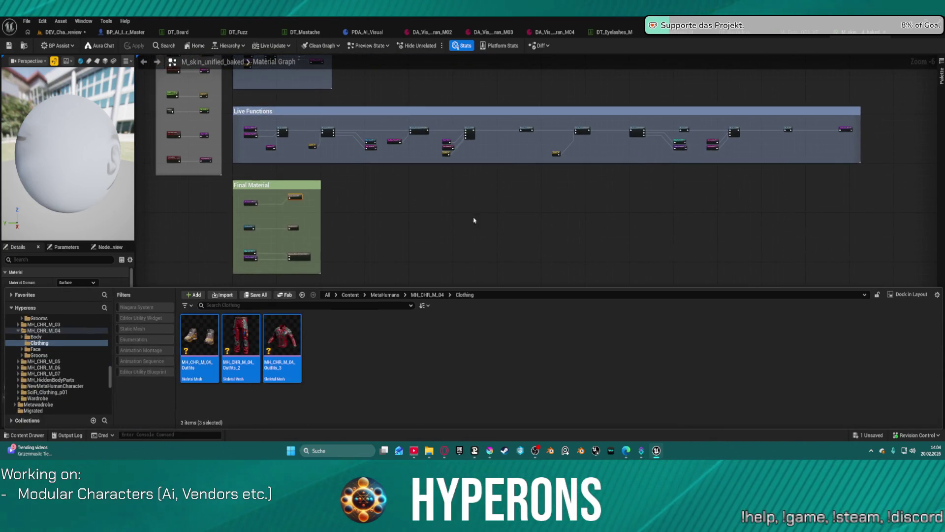
pyautogui.hotkey('ctrl', 'space')
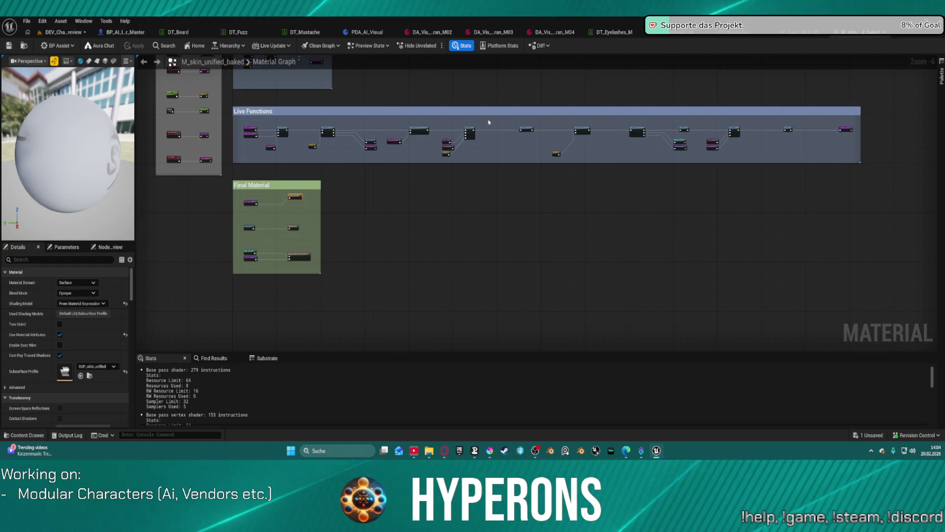
pyautogui.press('Home')
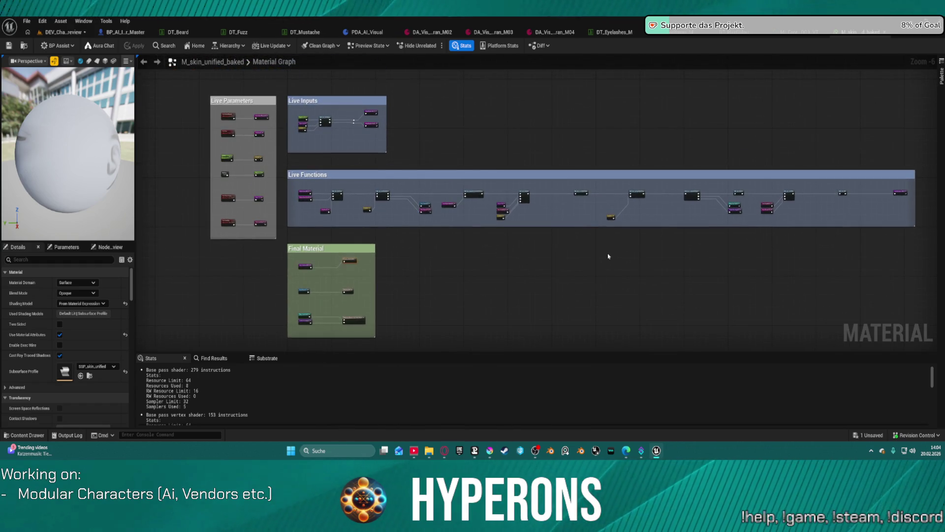
pyautogui.scroll(2, 287, 121)
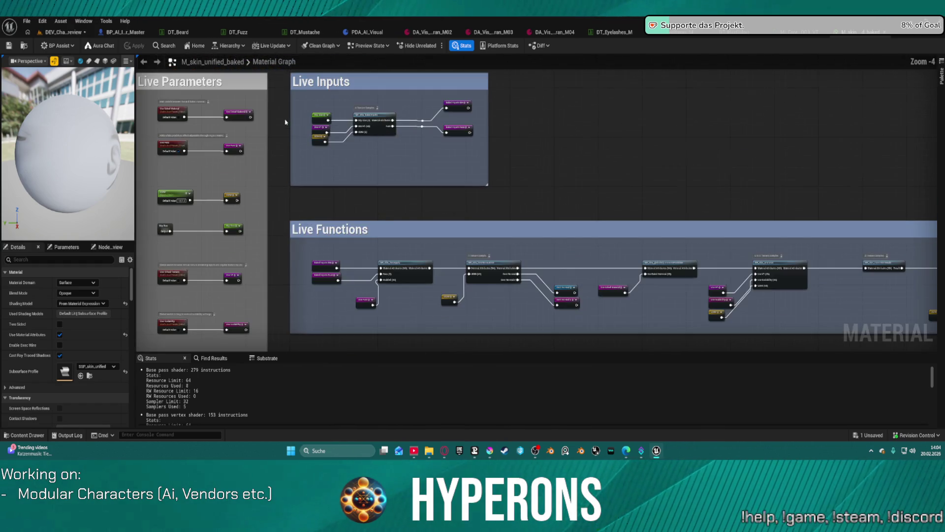
pyautogui.scroll(1, 351, 108)
pyautogui.scroll(-3, 350, 107)
pyautogui.moveTo(350, 108); pyautogui.dragTo(146, 26)
pyautogui.press('f')
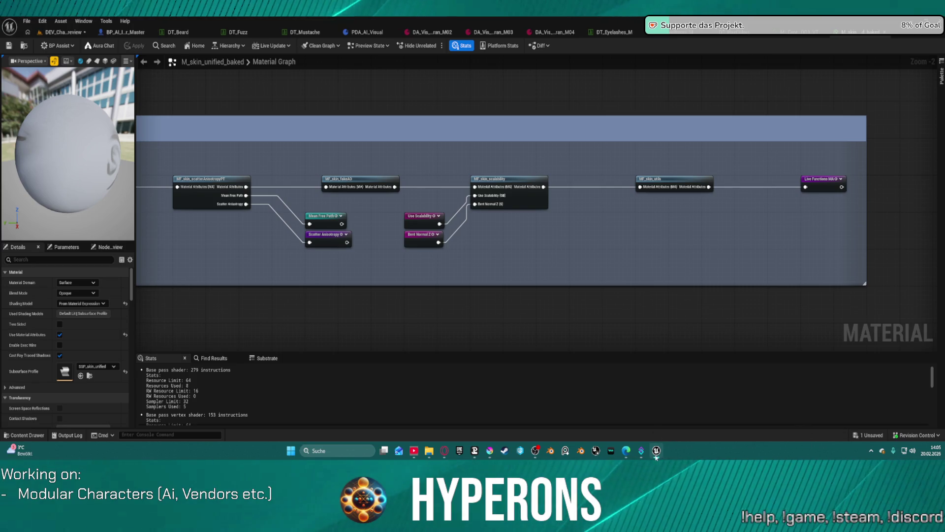
pyautogui.moveTo(656, 456)
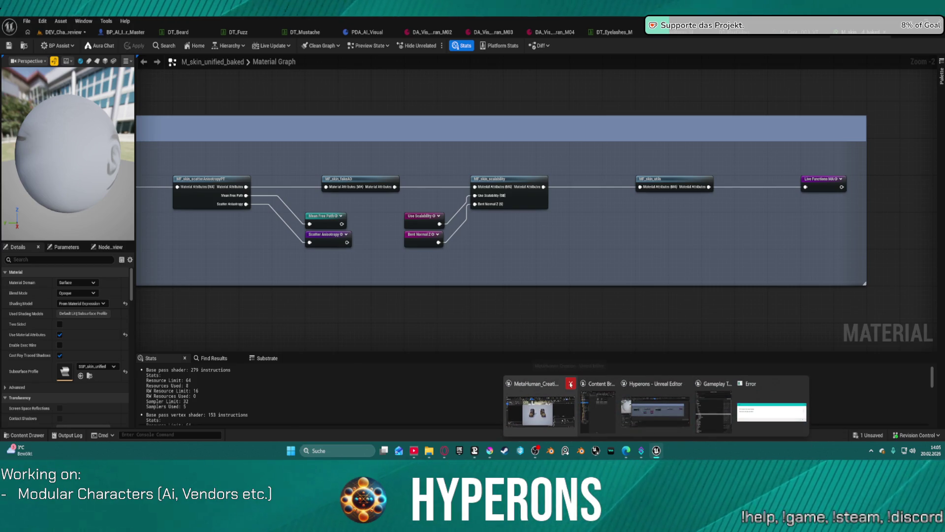
# Close the MetaHuman editor, save the modified character and outfit assets, and return to the skin material graph.
pyautogui.click(571, 383)
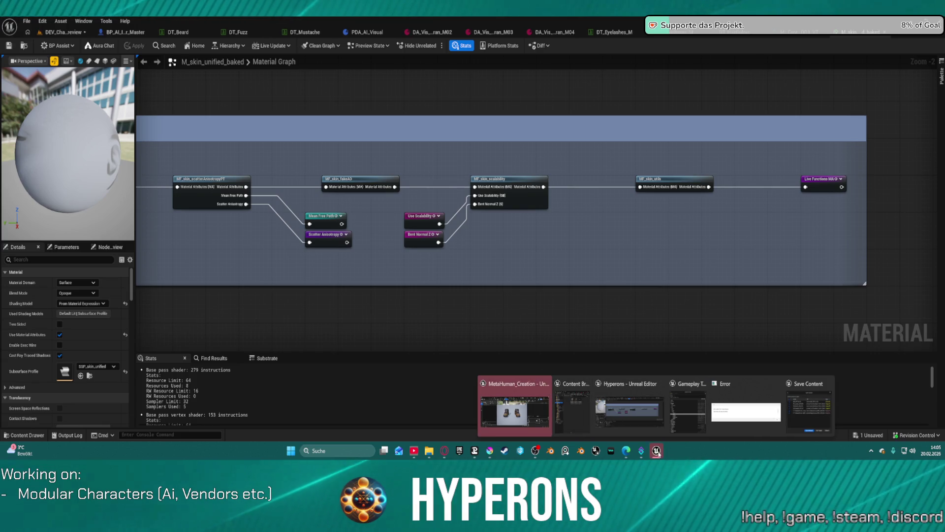
pyautogui.click(514, 408)
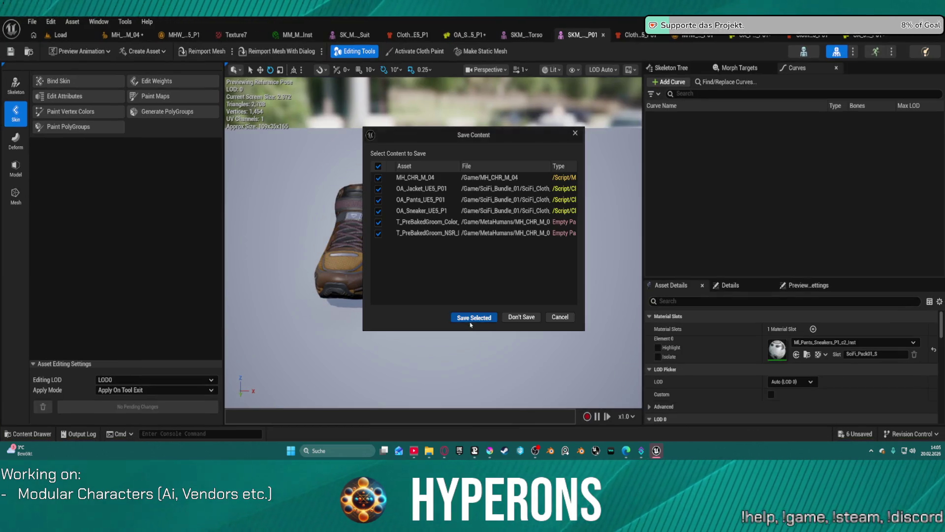
pyautogui.click(471, 319)
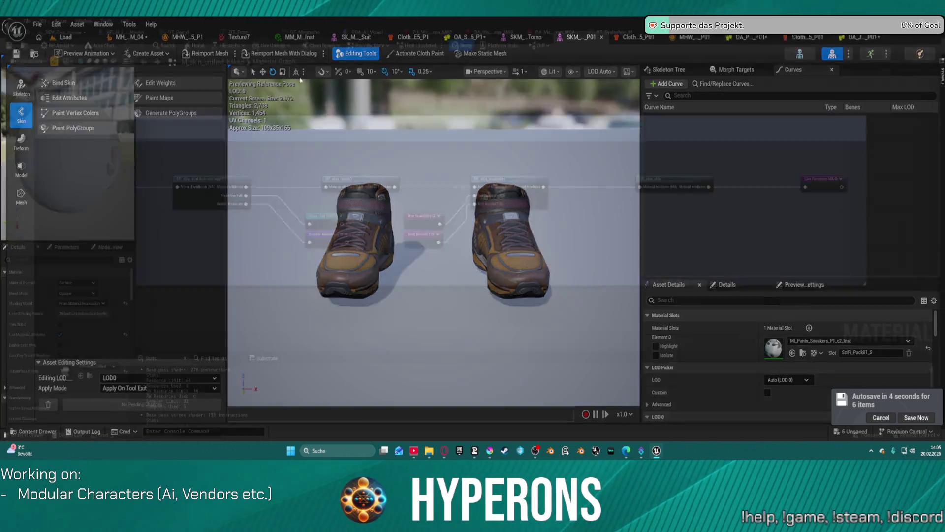
pyautogui.hotkey('alt', 'Tab')
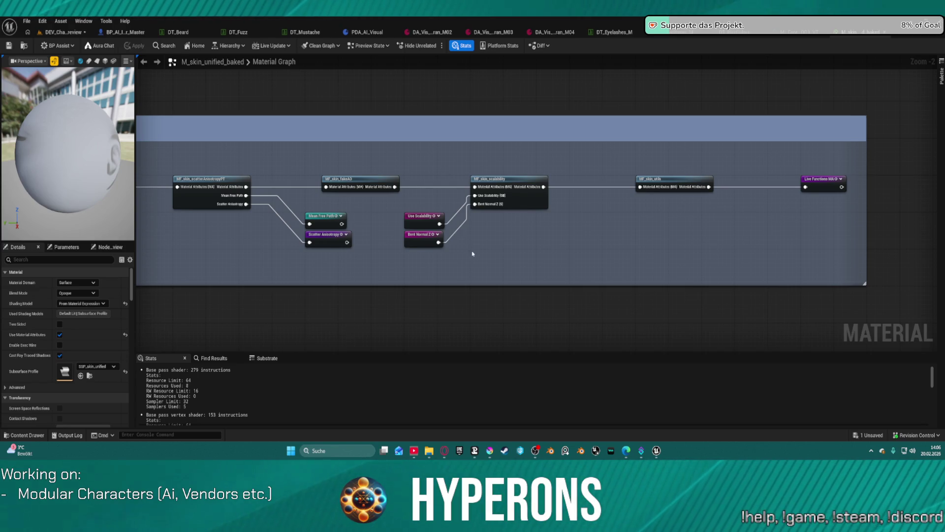
pyautogui.press('super+d')
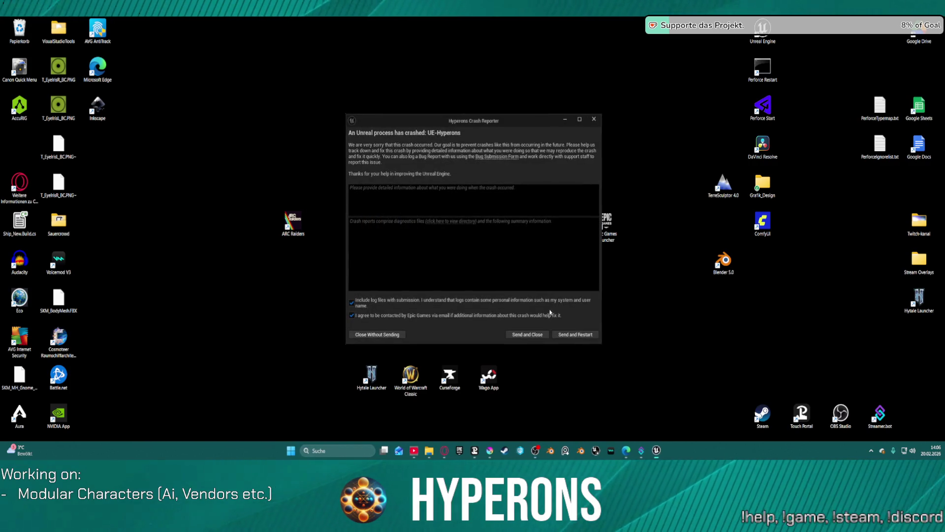
# Send the crash report and restart the editor.
pyautogui.click(573, 339)
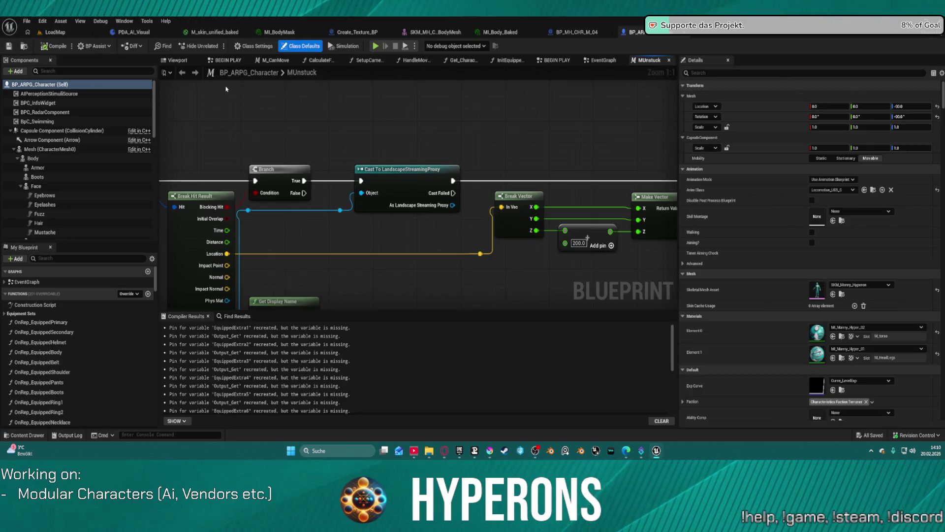
# Open the Body component's MI_Body_Baked instance and, from its Hierarchy, the parent M_skin_unified_baked.
pyautogui.click(33, 158)
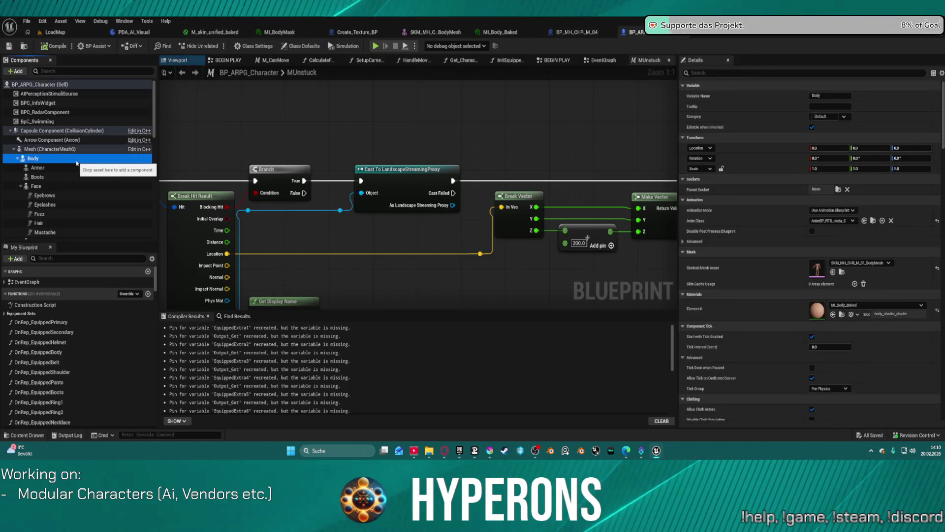
pyautogui.click(842, 314)
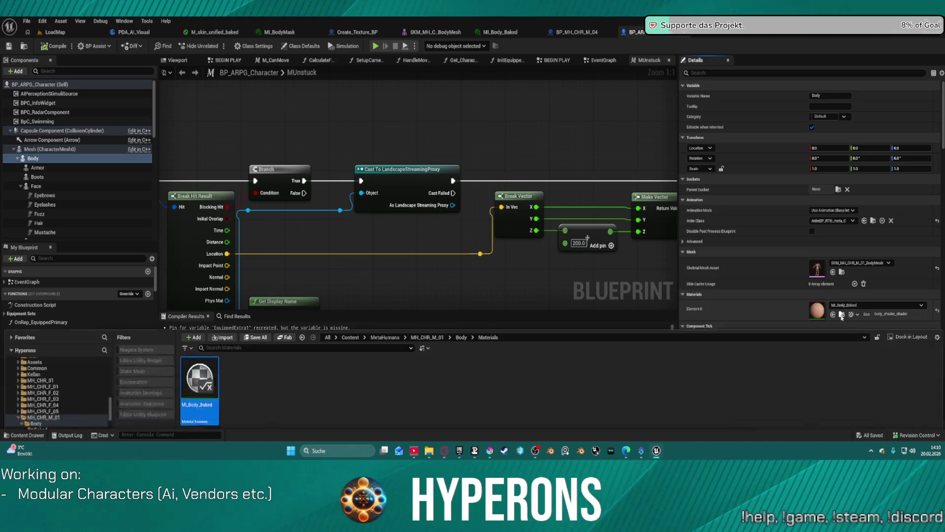
pyautogui.doubleClick(206, 332)
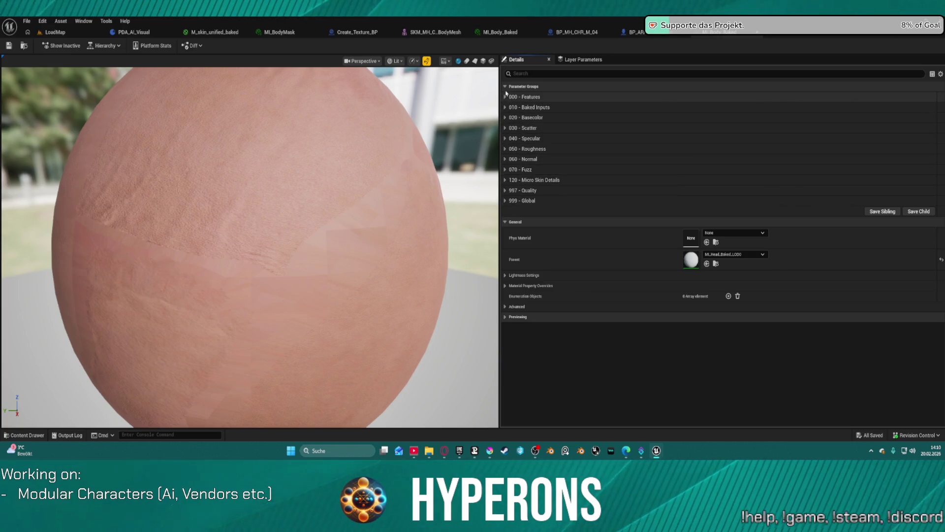
pyautogui.click(110, 45)
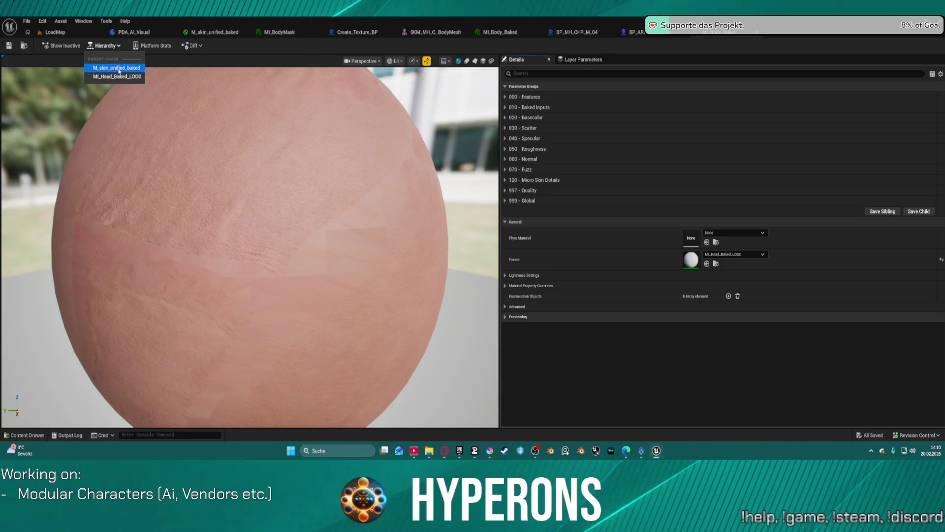
pyautogui.click(118, 70)
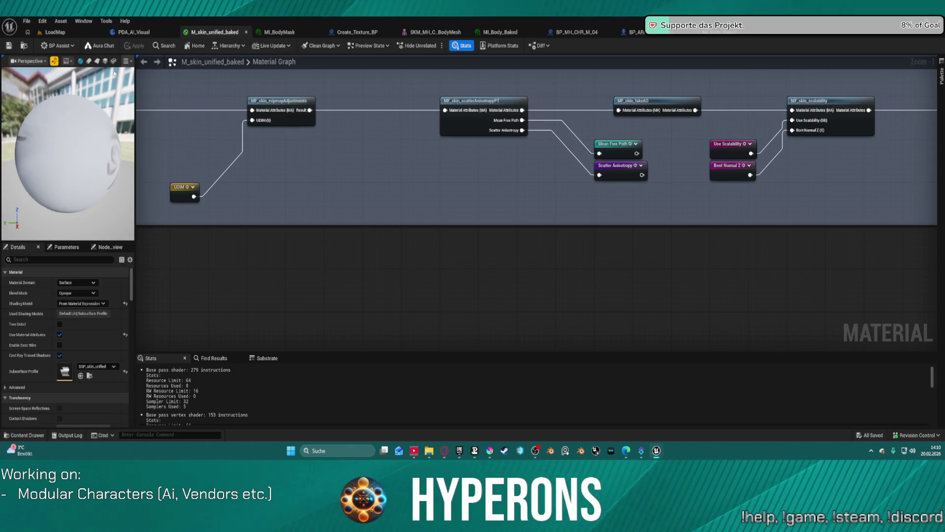
# Pan and zoom the material graph to the Live Parameters and Live Inputs comments.
pyautogui.moveTo(522, 131); pyautogui.dragTo(288, 203)
pyautogui.scroll(-5, 288, 203)
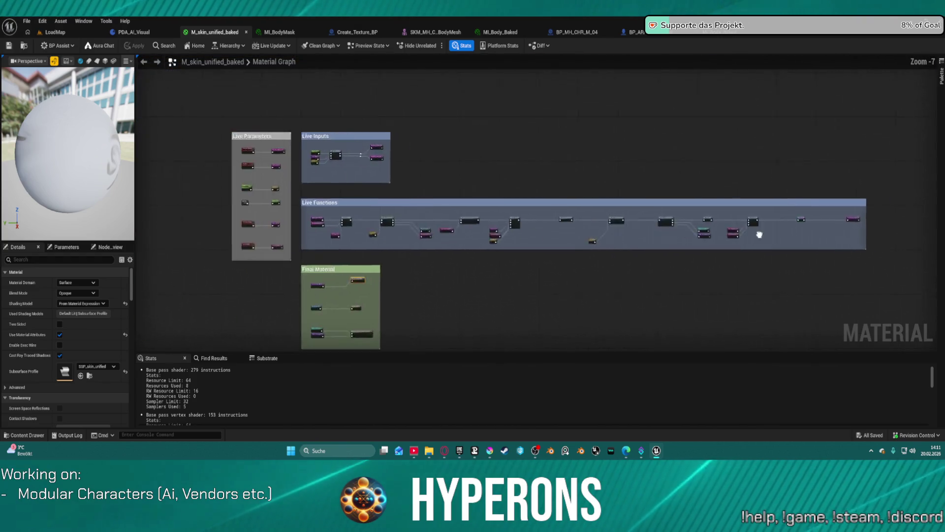
pyautogui.scroll(3, 470, 172)
pyautogui.moveTo(470, 172); pyautogui.dragTo(474, 246)
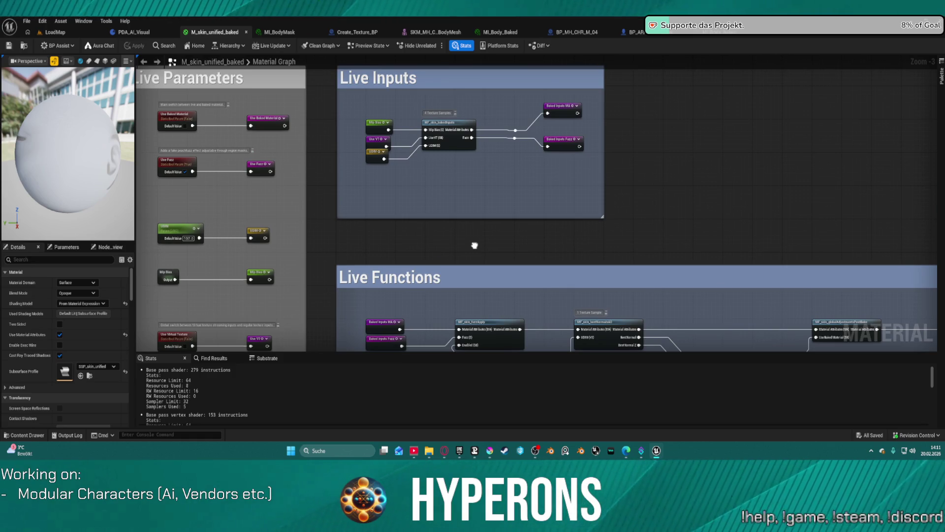
pyautogui.click(435, 32)
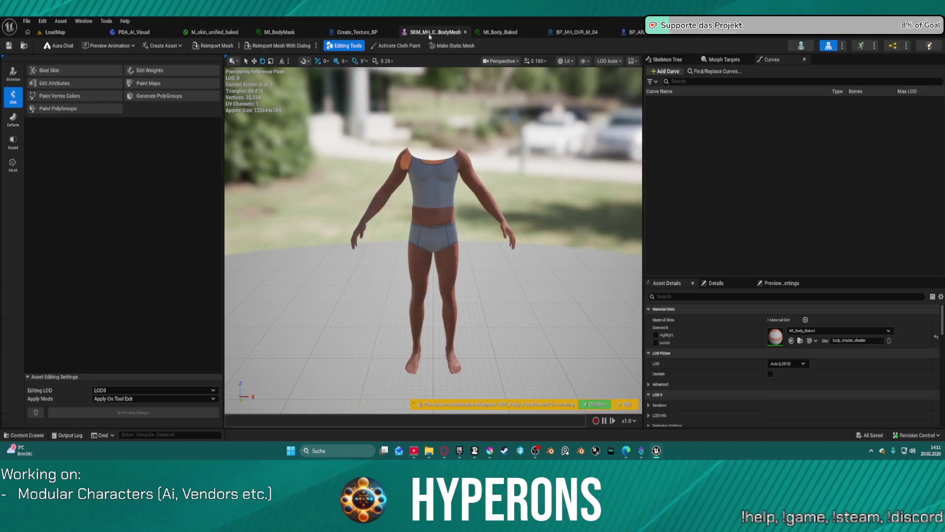
# Open the BP_Character_Race1_Gender1 blueprint from the Character_Races/Race1 folder.
pyautogui.hotkey('ctrl', 'space')
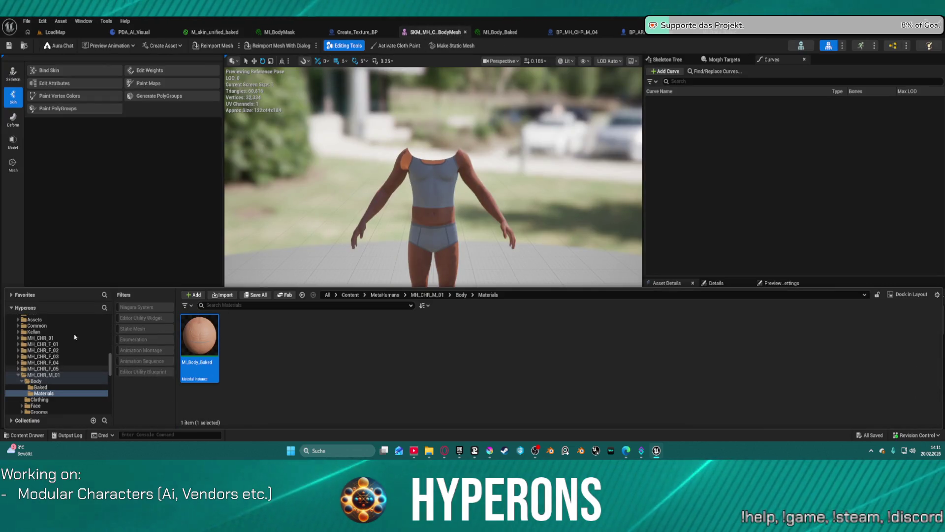
pyautogui.click(633, 32)
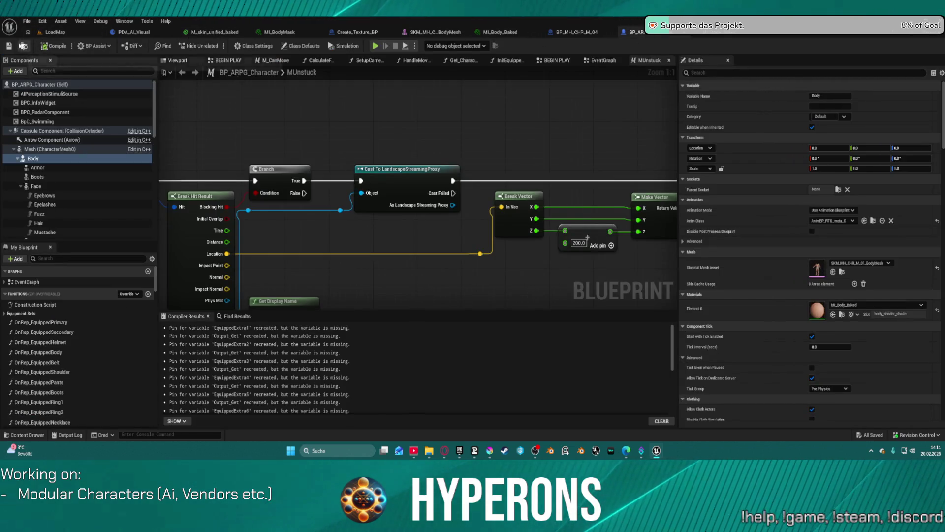
pyautogui.hotkey('ctrl', 'space')
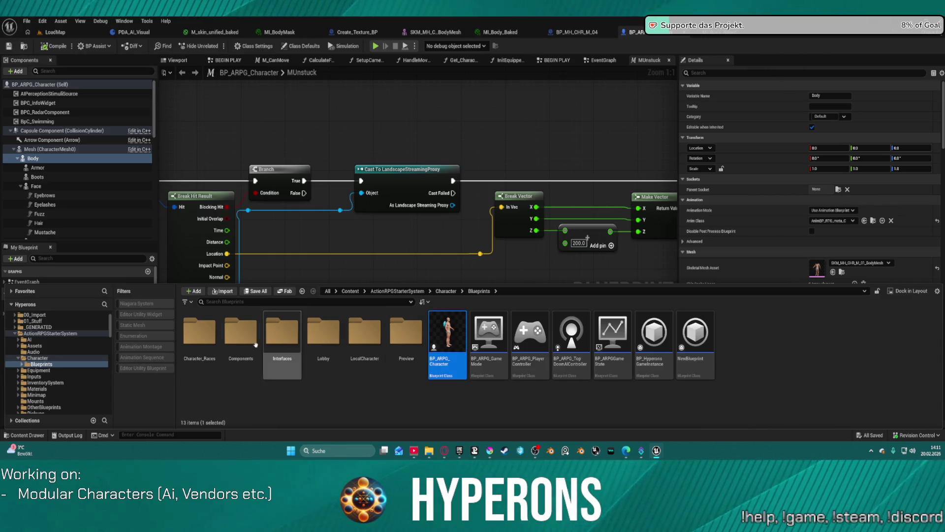
pyautogui.click(207, 331)
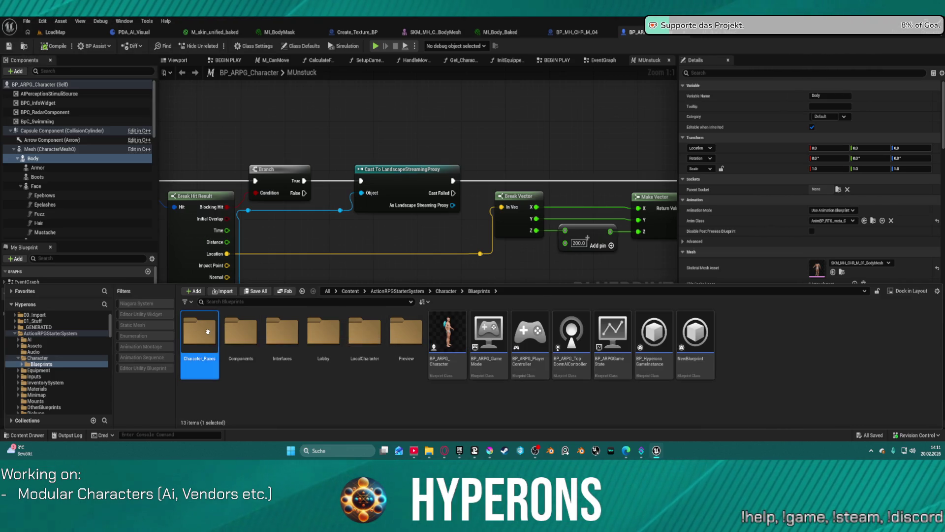
pyautogui.doubleClick(207, 331)
pyautogui.doubleClick(207, 330)
pyautogui.click(207, 332)
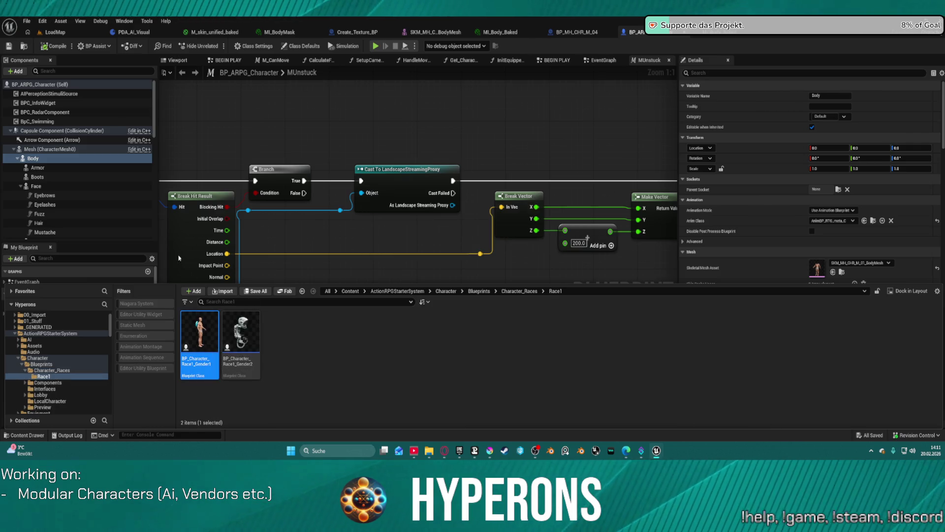
pyautogui.press('Return')
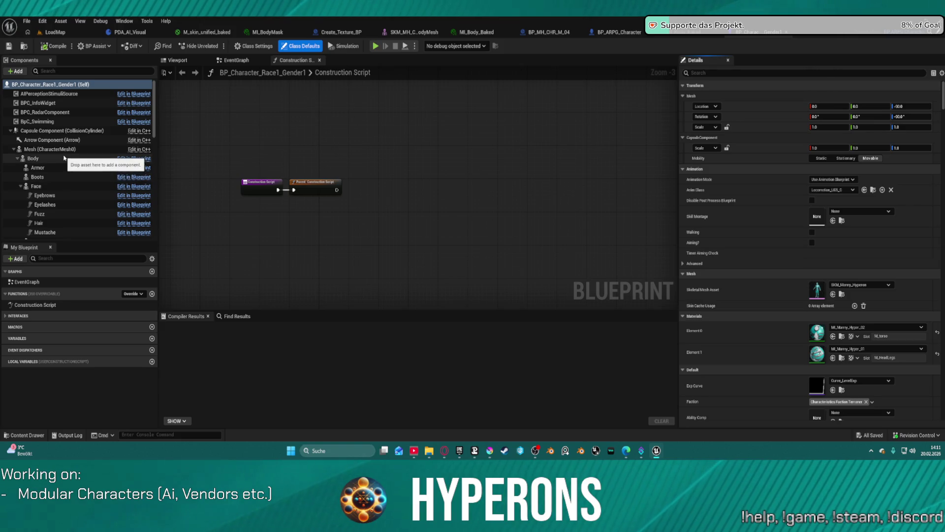
# Find the Body component's material and open MI_Body_Baked.
pyautogui.click(66, 158)
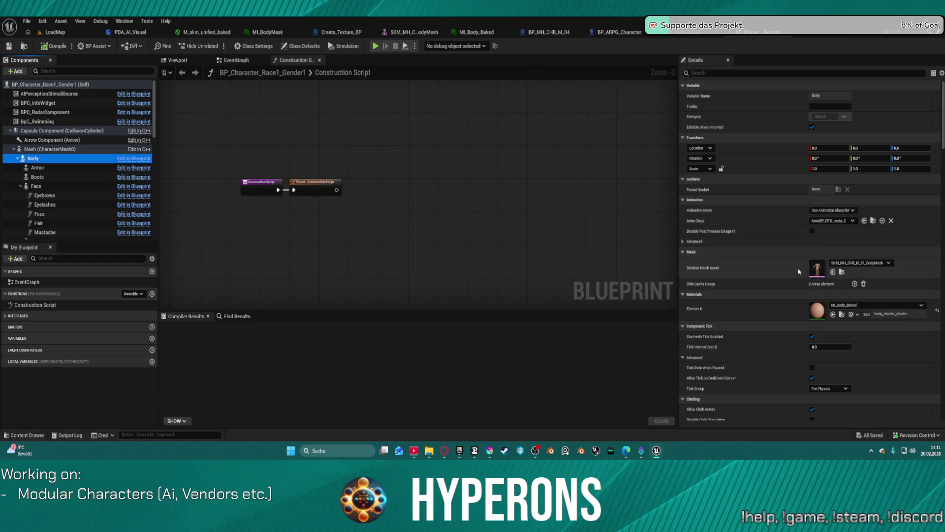
pyautogui.click(843, 315)
pyautogui.doubleClick(202, 332)
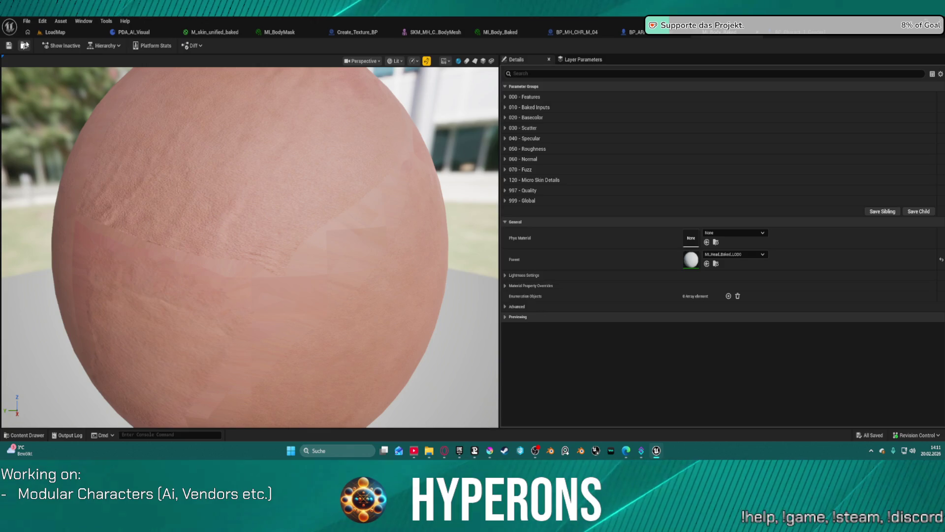
# Open the parent material M_skin_unified_baked from the instance's Hierarchy list.
pyautogui.hotkey('ctrl', 'space')
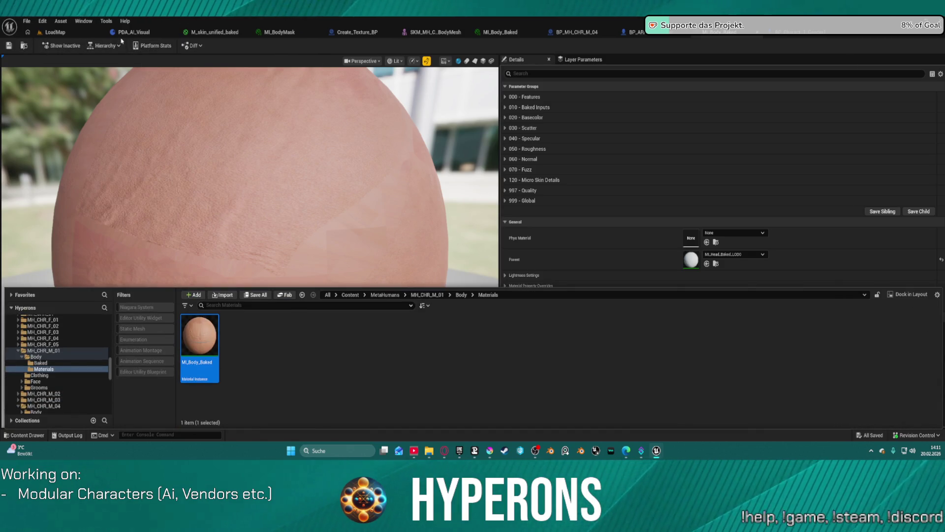
pyautogui.click(118, 46)
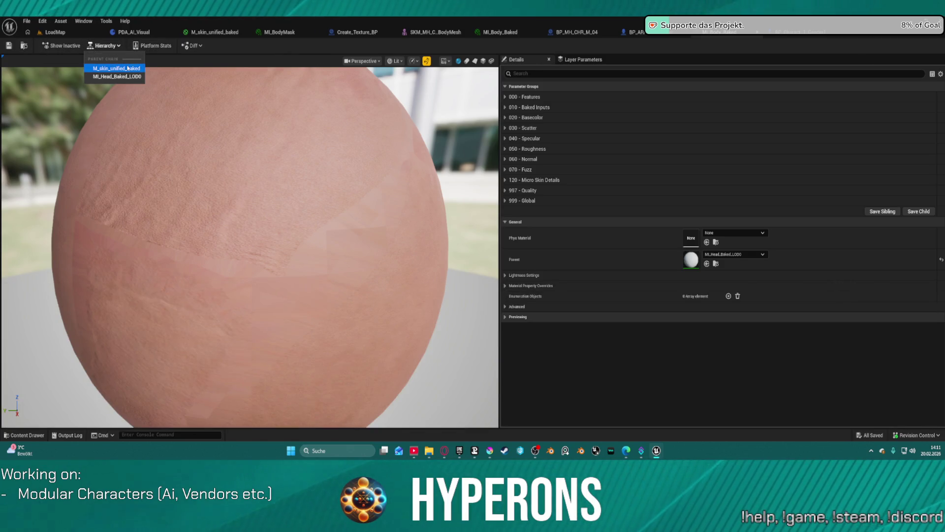
pyautogui.click(128, 68)
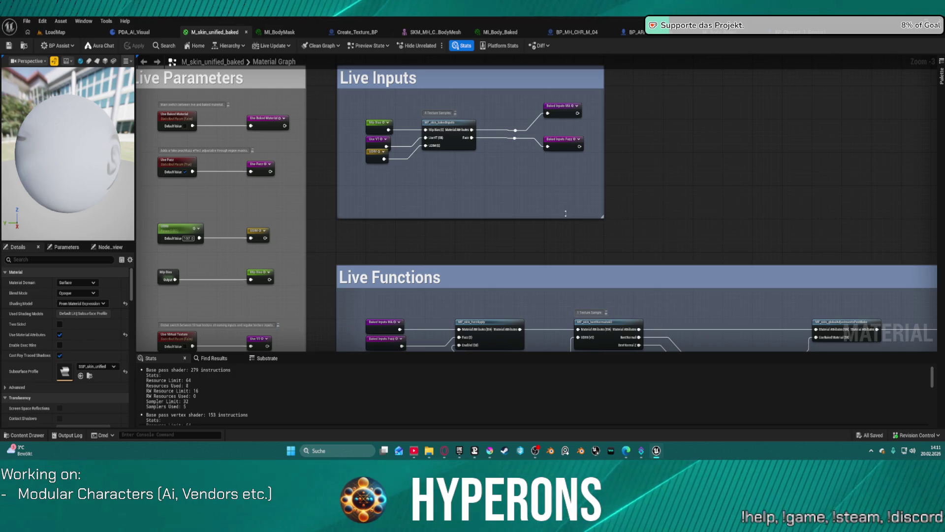
# In the LoadMap level, look through File > Recent Levels without opening any.
pyautogui.click(62, 35)
pyautogui.click(27, 21)
pyautogui.moveTo(59, 78)
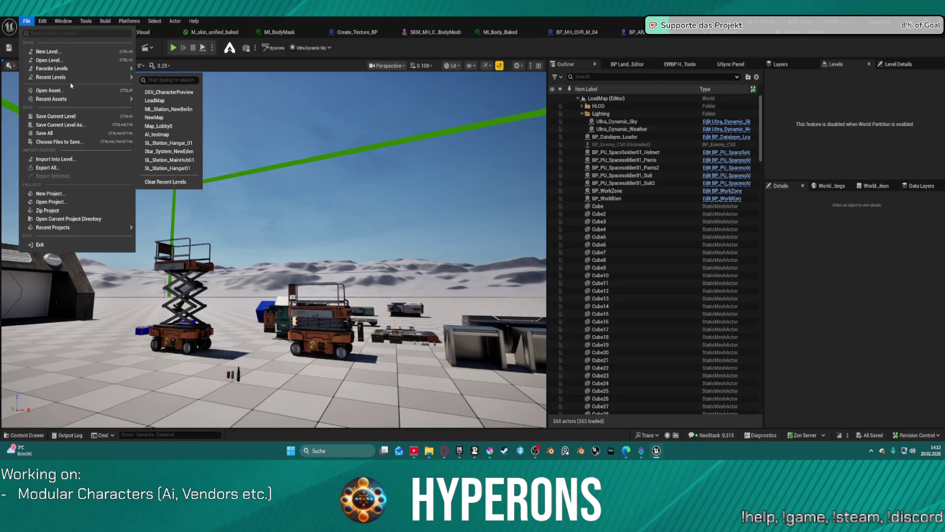
pyautogui.moveTo(84, 104)
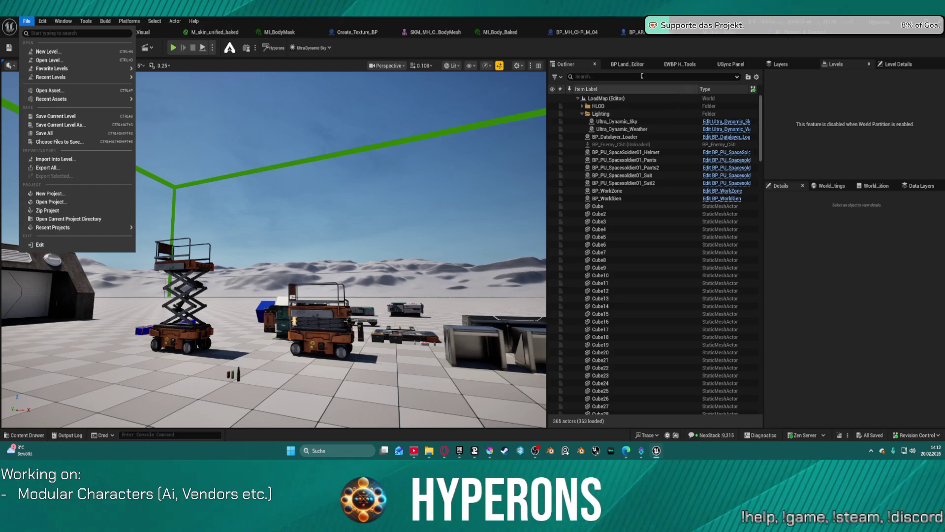
pyautogui.click(600, 57)
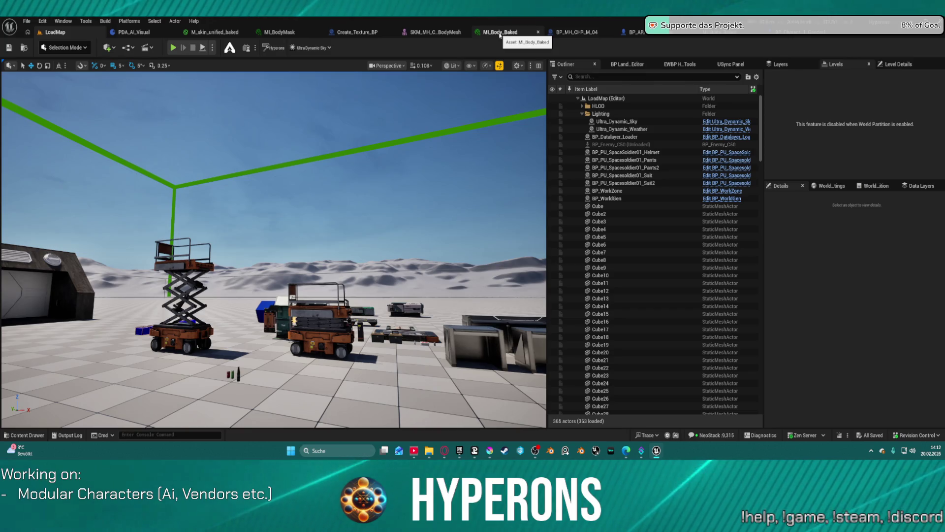
# Pan along M_skin_unified_baked's function chain, including MF_skin_microSkinDetails, then browse to the material asset.
pyautogui.click(733, 31)
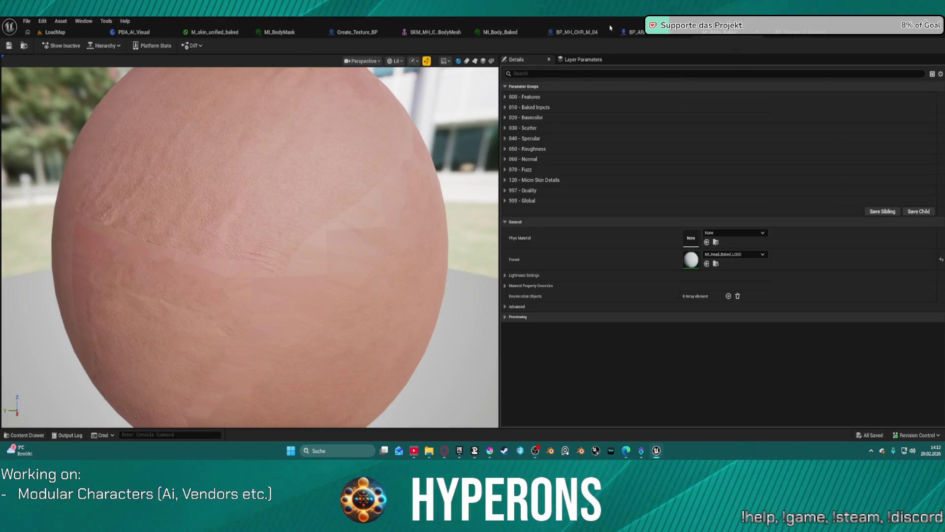
pyautogui.click(207, 31)
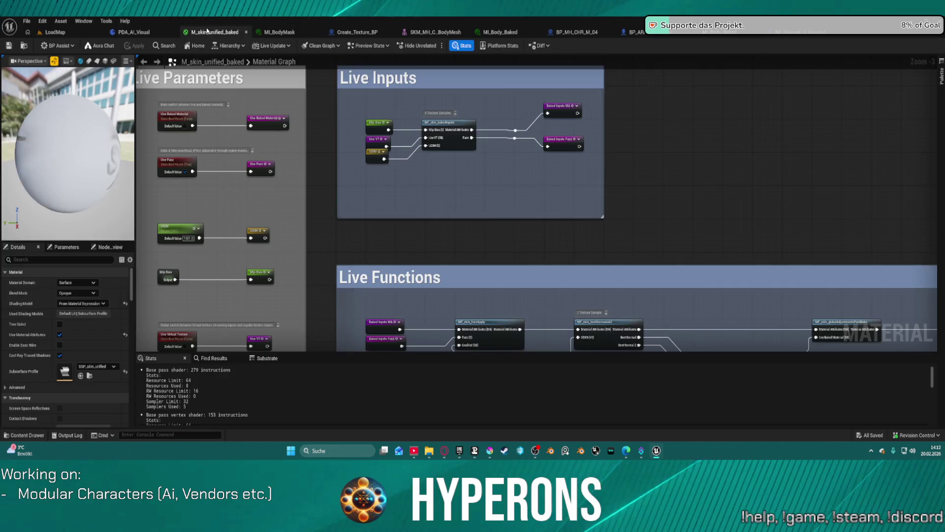
pyautogui.moveTo(340, 89); pyautogui.dragTo(394, 110)
pyautogui.moveTo(686, 203); pyautogui.dragTo(594, 216)
pyautogui.moveTo(571, 163)
pyautogui.mouseDown()
pyautogui.moveTo(604, 158)
pyautogui.moveTo(581, 169)
pyautogui.mouseUp()
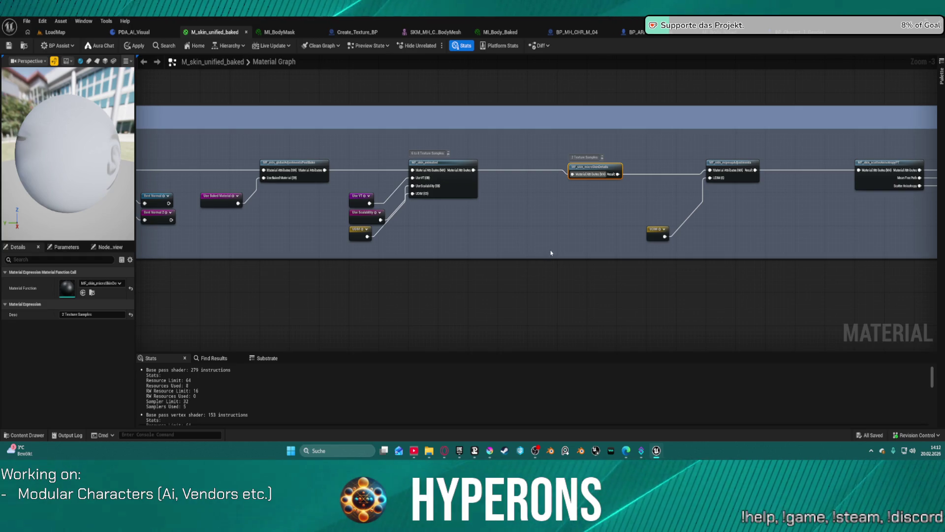
pyautogui.moveTo(578, 226)
pyautogui.mouseDown()
pyautogui.moveTo(363, 228)
pyautogui.moveTo(291, 240)
pyautogui.moveTo(137, 234)
pyautogui.mouseUp()
pyautogui.scroll(-2, 459, 145)
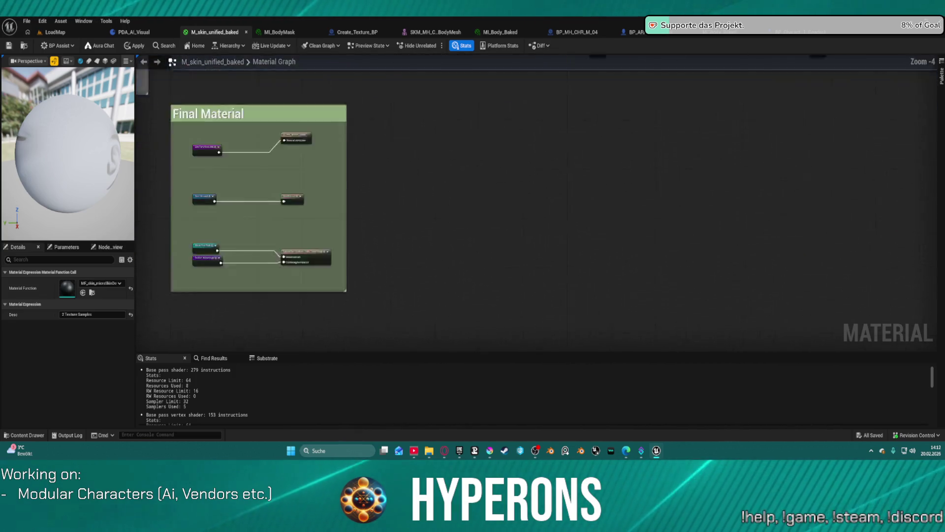
pyautogui.moveTo(699, 75)
pyautogui.mouseDown()
pyautogui.moveTo(459, 145)
pyautogui.moveTo(316, 172)
pyautogui.mouseUp()
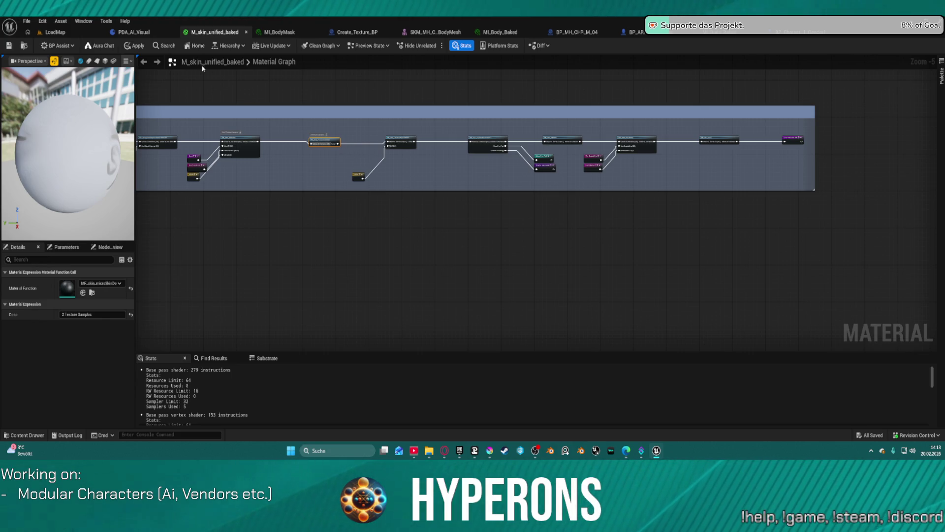
pyautogui.click(25, 47)
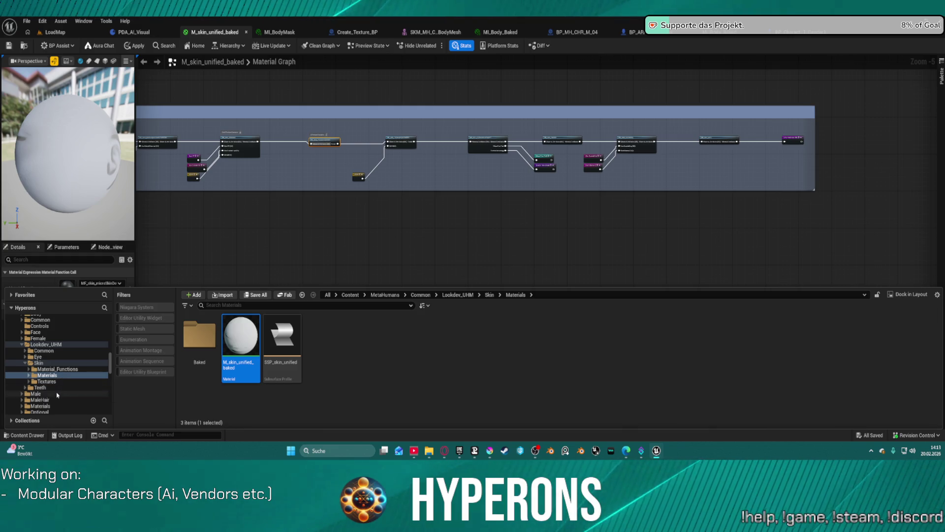
# Select MI_Body_Synthesized_Simplified in the Common Body Materials folder and check its parent materials.
pyautogui.scroll(-1, 55, 384)
pyautogui.scroll(2, 53, 383)
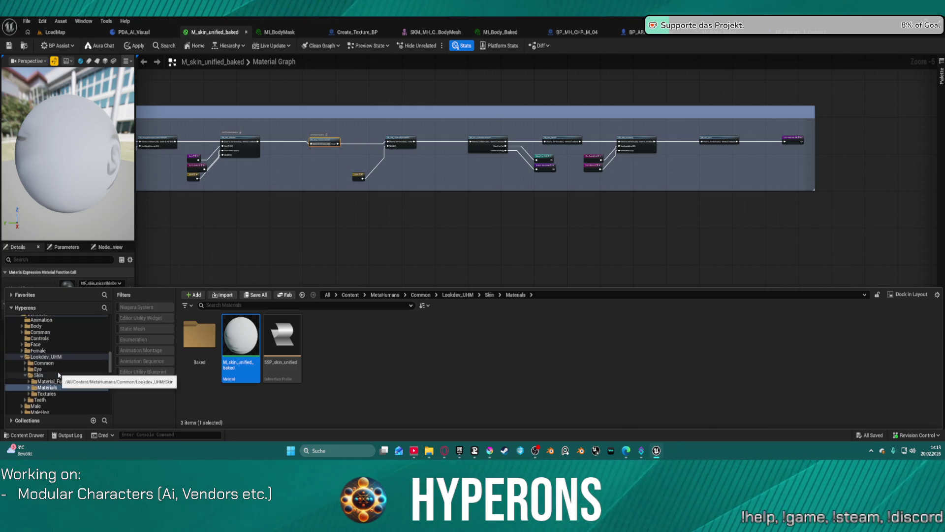
pyautogui.click(38, 339)
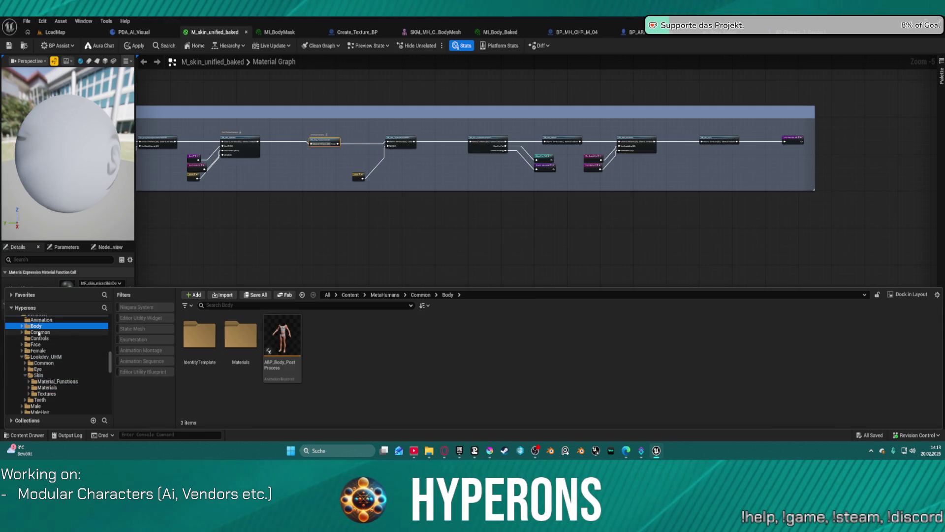
pyautogui.click(31, 327)
pyautogui.click(247, 341)
pyautogui.doubleClick(246, 341)
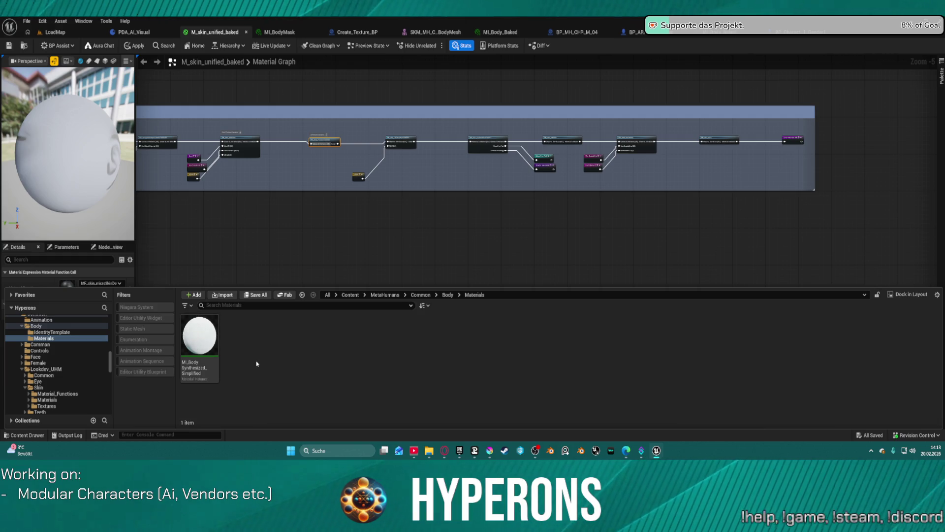
pyautogui.click(195, 334)
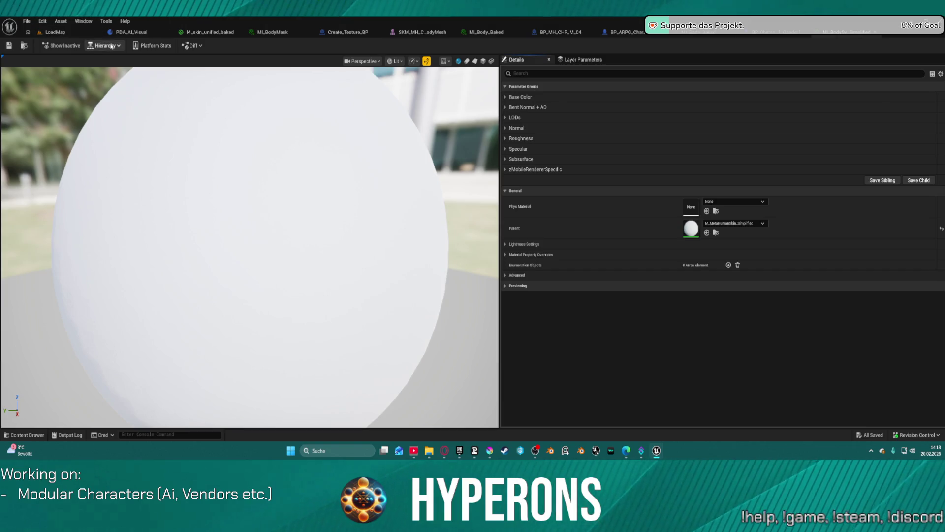
pyautogui.click(107, 45)
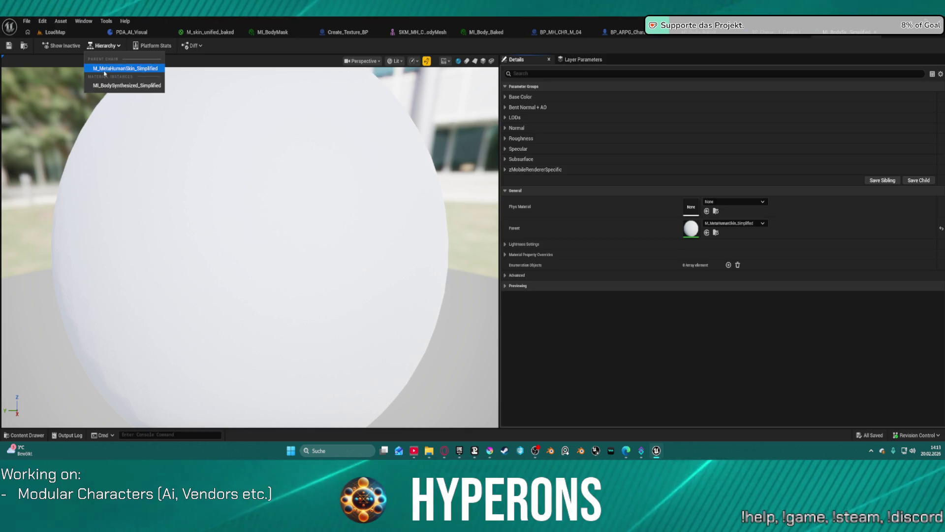
pyautogui.click(123, 67)
# Pan the skin material graph to the specular, roughness and Shading Model groups.
pyautogui.scroll(-6, 391, 187)
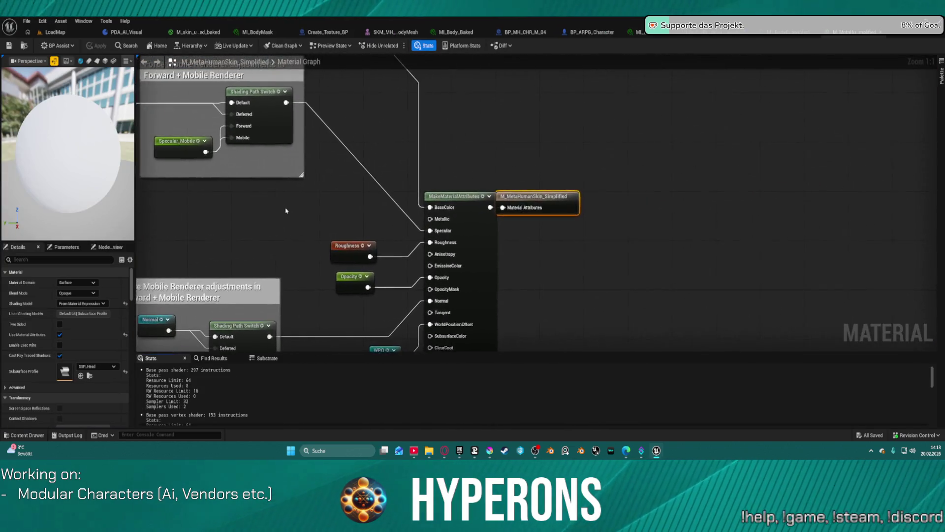
pyautogui.scroll(5, 391, 187)
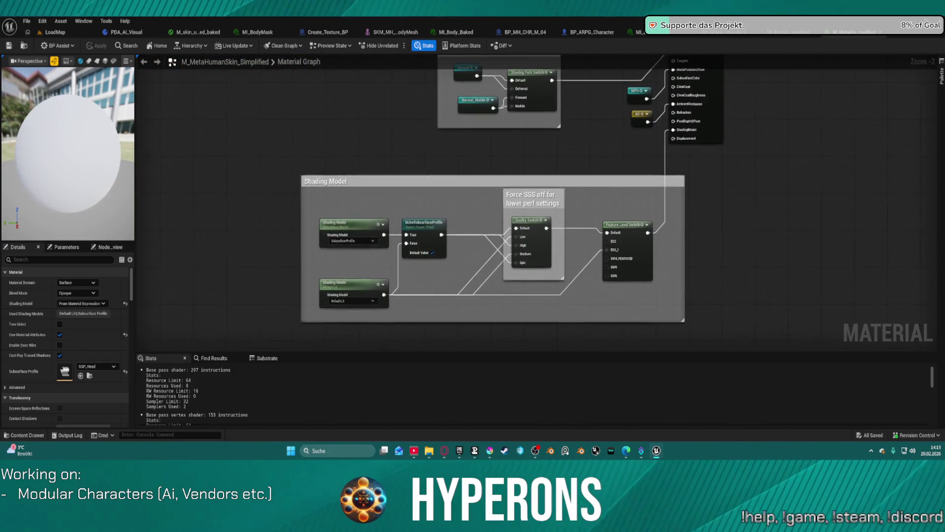
pyautogui.scroll(-5, 617, 202)
pyautogui.moveTo(492, 124)
pyautogui.mouseDown()
pyautogui.moveTo(762, 228)
pyautogui.moveTo(731, 279)
pyautogui.moveTo(522, 340)
pyautogui.mouseUp()
pyautogui.moveTo(641, 217)
pyautogui.mouseDown()
pyautogui.moveTo(502, 301)
pyautogui.moveTo(494, 315)
pyautogui.mouseUp()
pyautogui.moveTo(837, 310); pyautogui.dragTo(564, 207)
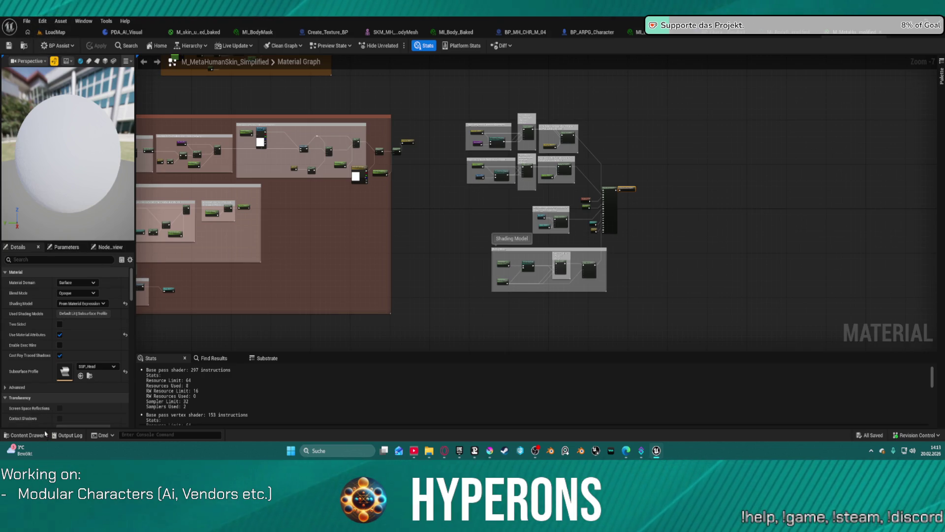
# Show the MetaHumans Common folder contents in the Content Drawer.
pyautogui.click(41, 433)
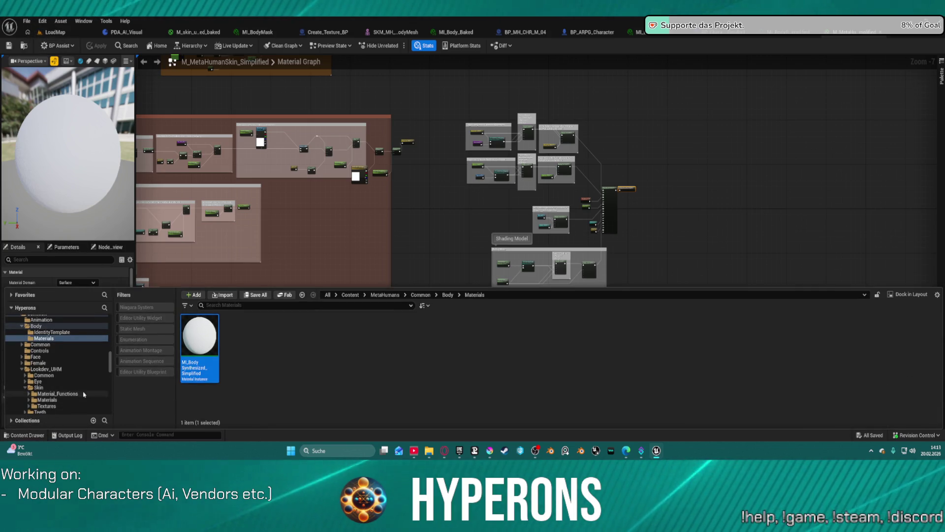
pyautogui.scroll(-2, 75, 326)
pyautogui.scroll(1, 75, 325)
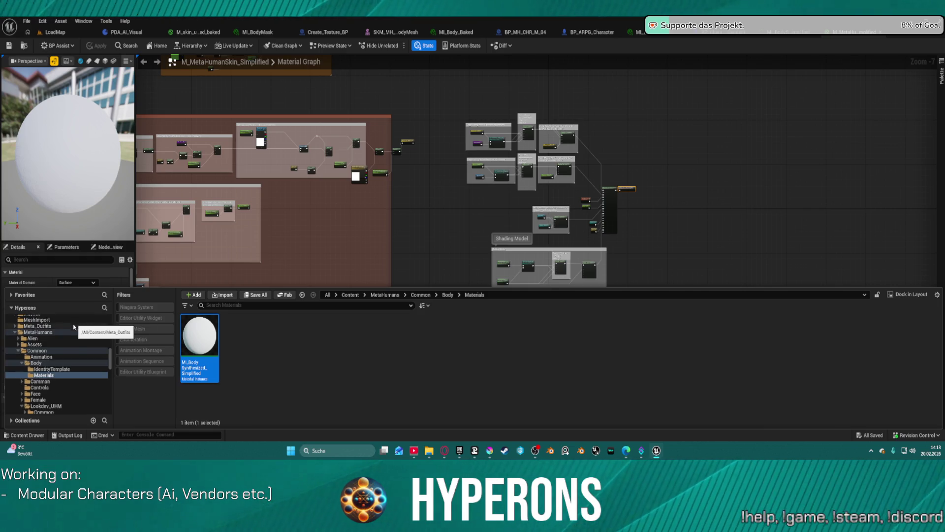
pyautogui.scroll(-1, 54, 389)
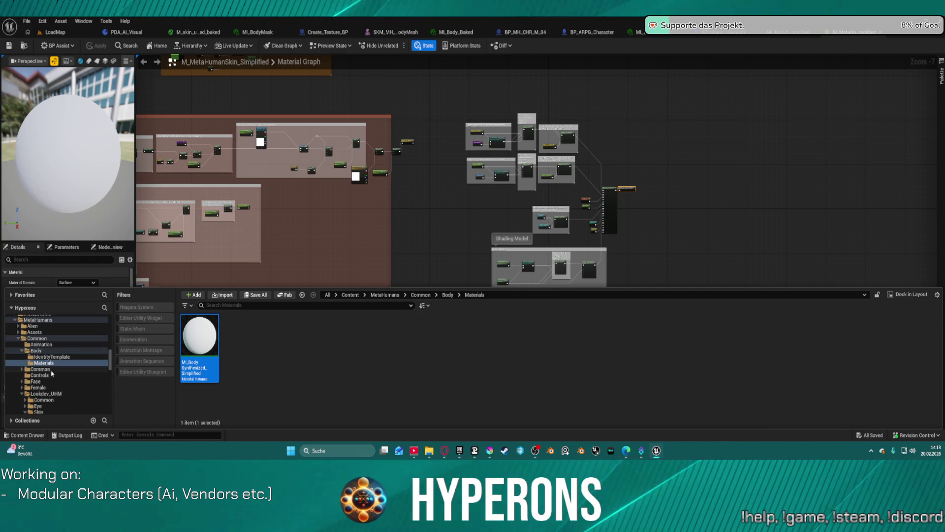
pyautogui.click(51, 370)
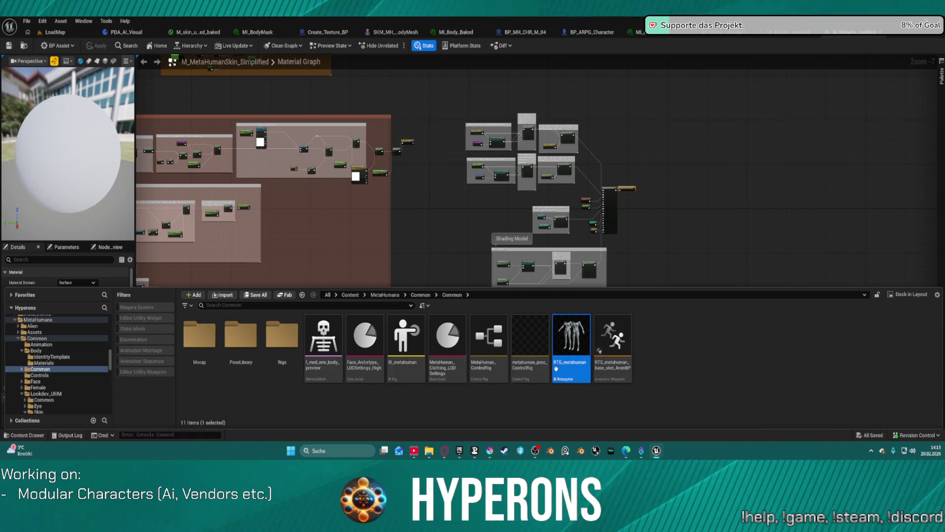
# Open the RTG_metahuman IK Retargeter to check it, then switch to the BP_MH_CHR_M_04 Blueprint.
pyautogui.click(555, 369)
pyautogui.doubleClick(557, 371)
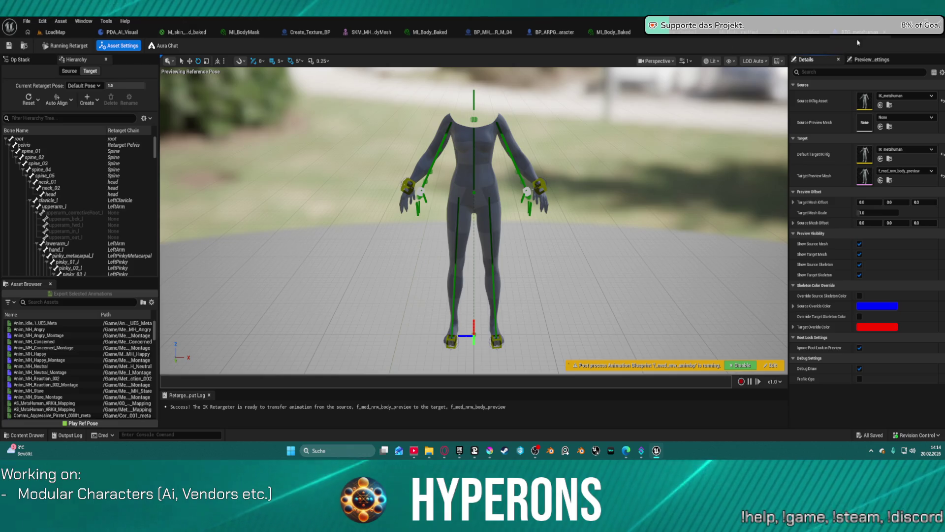
pyautogui.hotkey('ctrl', 'Tab')
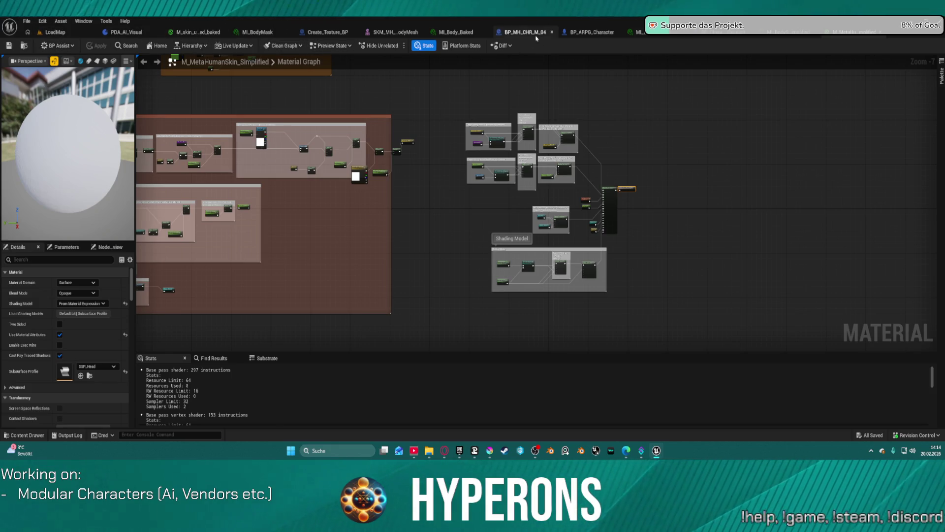
pyautogui.click(525, 32)
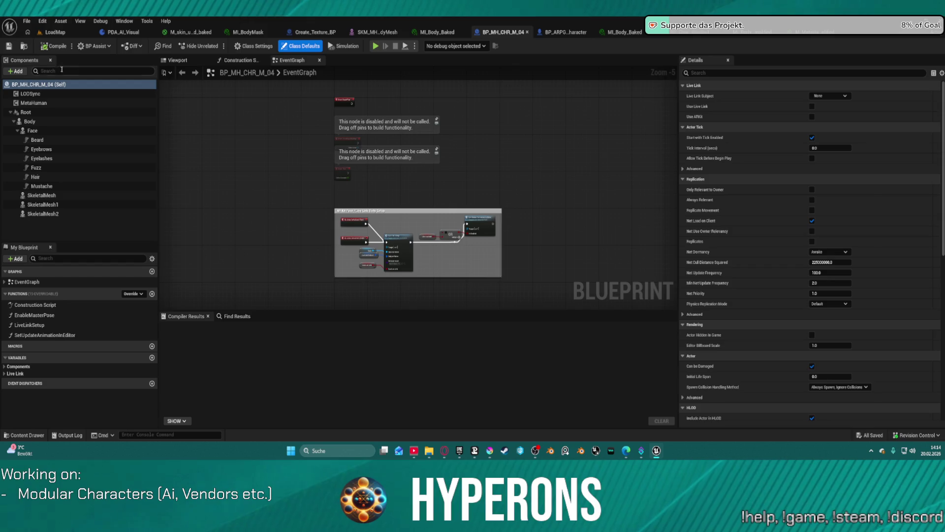
# In BP_ARPG_Character, search My Blueprint for 'mesh' and open the Adapt Modular Mesh function.
pyautogui.click(565, 32)
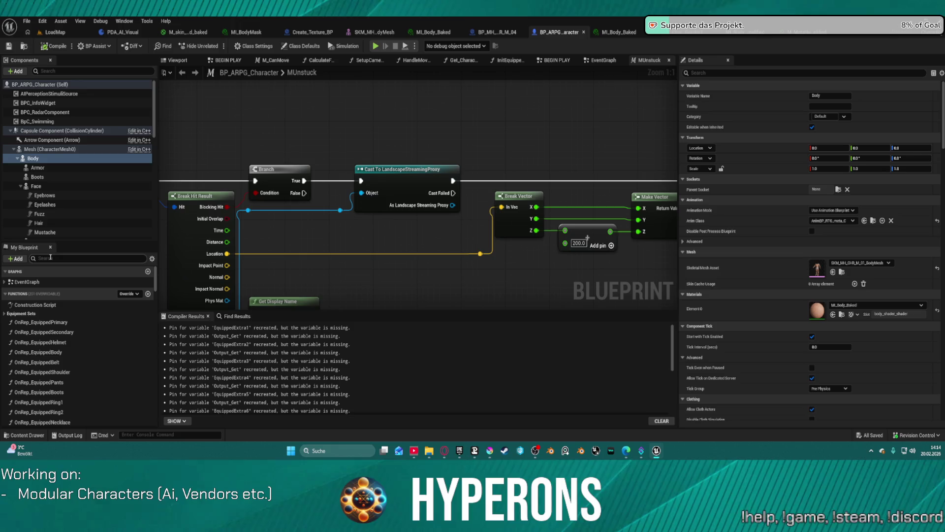
pyautogui.write('adept')
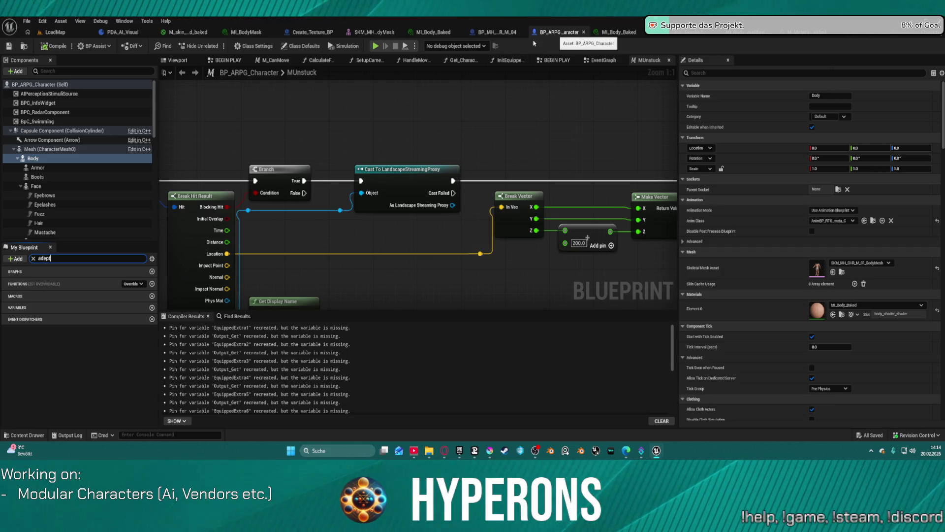
pyautogui.doubleClick(44, 258)
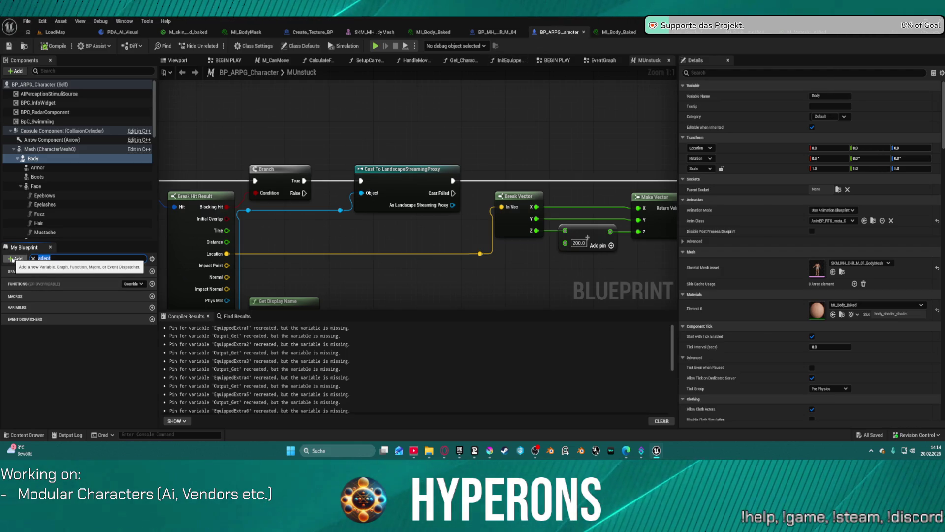
pyautogui.write('mesh')
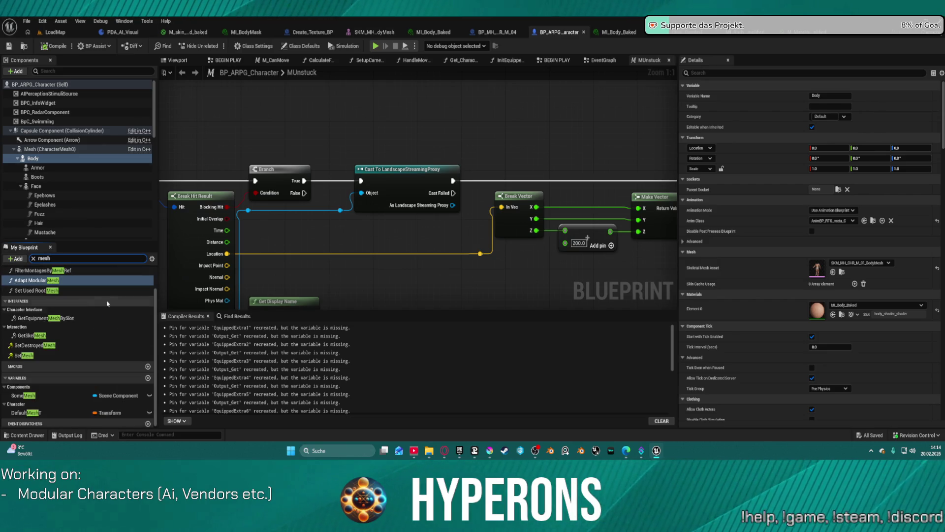
pyautogui.doubleClick(33, 284)
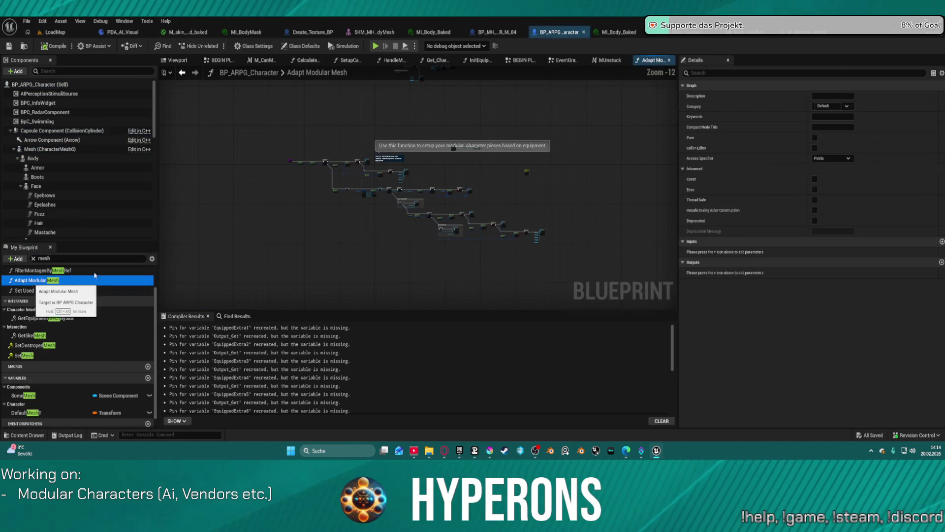
# Find the Hide Body Parts call beside Set Visibility and open its function graph.
pyautogui.scroll(7, 410, 169)
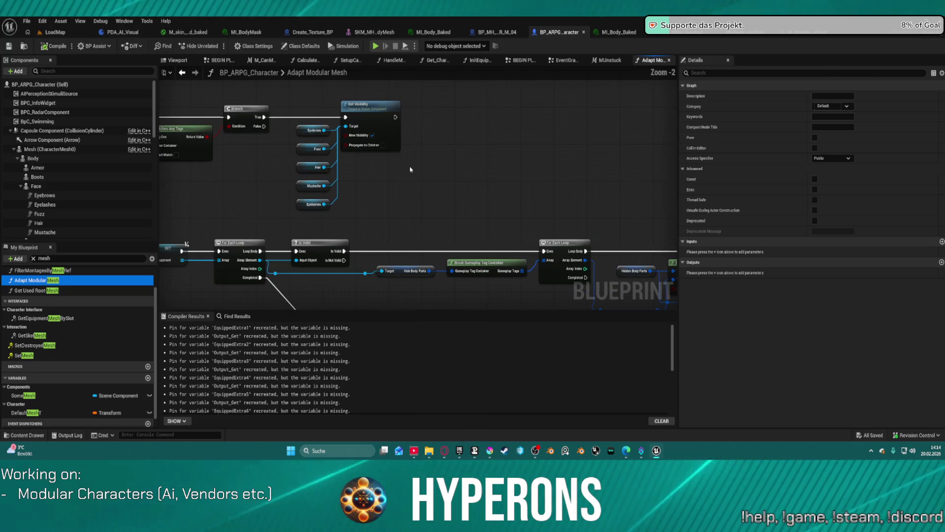
pyautogui.moveTo(371, 173)
pyautogui.mouseDown()
pyautogui.moveTo(501, 187)
pyautogui.moveTo(560, 129)
pyautogui.moveTo(588, 81)
pyautogui.moveTo(295, 118)
pyautogui.moveTo(308, 113)
pyautogui.moveTo(414, 289)
pyautogui.moveTo(374, 192)
pyautogui.moveTo(229, 162)
pyautogui.mouseUp()
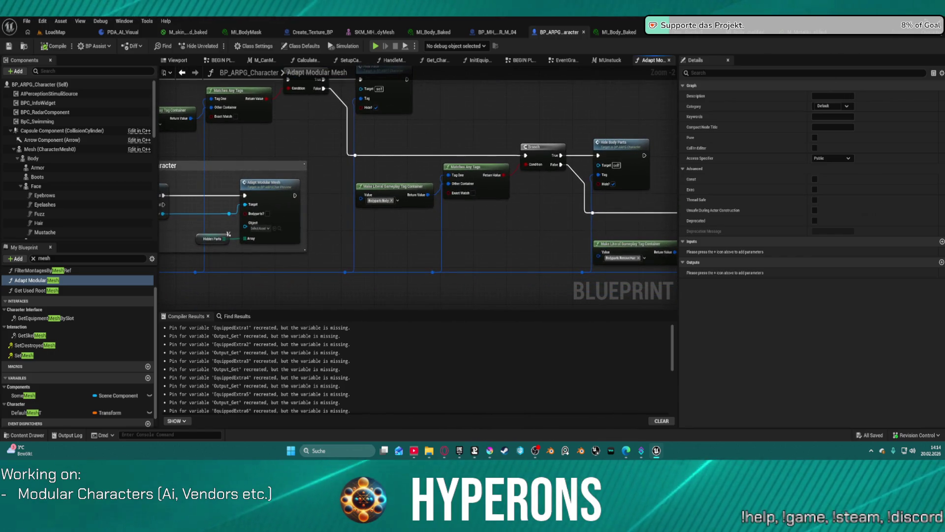
pyautogui.moveTo(344, 187)
pyautogui.mouseDown()
pyautogui.moveTo(247, 170)
pyautogui.moveTo(212, 187)
pyautogui.mouseUp()
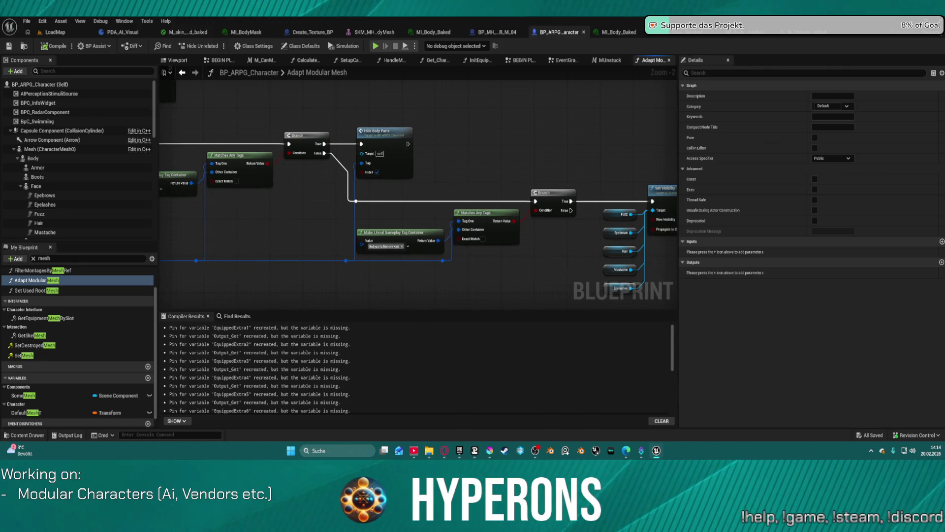
pyautogui.moveTo(345, 187); pyautogui.dragTo(232, 178)
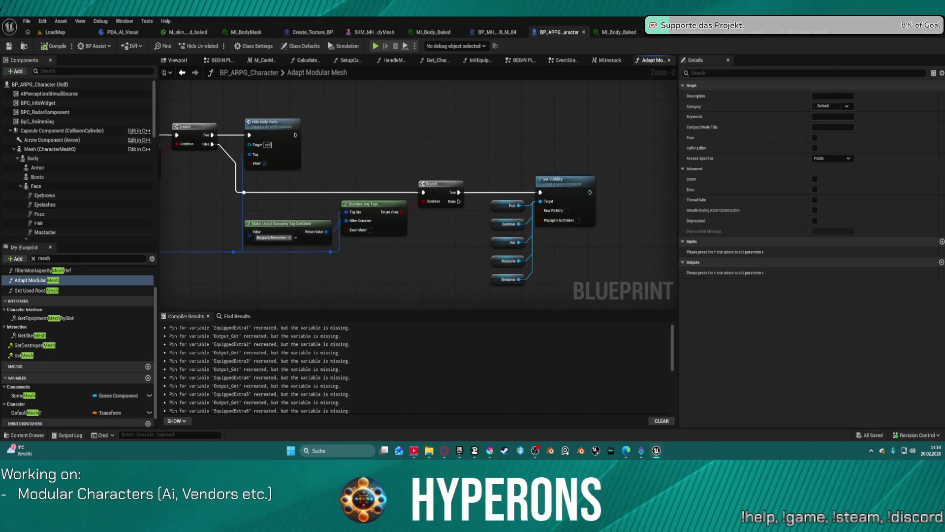
pyautogui.doubleClick(278, 134)
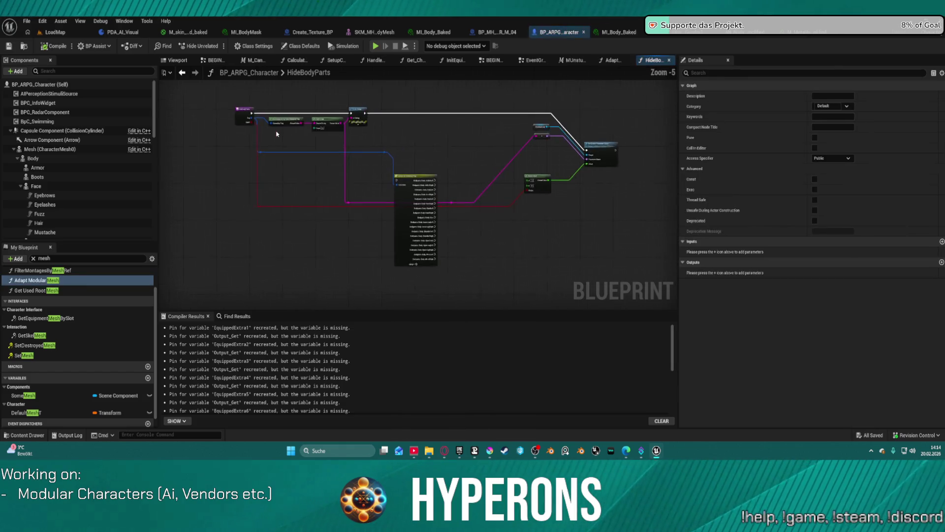
# Inspect the HideBodyParts graph: Print String, Switch on Gameplay Tag and Set Scalar Parameter Value nodes.
pyautogui.moveTo(388, 201)
pyautogui.mouseDown()
pyautogui.moveTo(376, 238)
pyautogui.moveTo(581, 296)
pyautogui.moveTo(741, 305)
pyautogui.mouseUp()
pyautogui.moveTo(418, 222)
pyautogui.mouseDown()
pyautogui.moveTo(441, 212)
pyautogui.moveTo(320, 204)
pyautogui.moveTo(350, 200)
pyautogui.mouseUp()
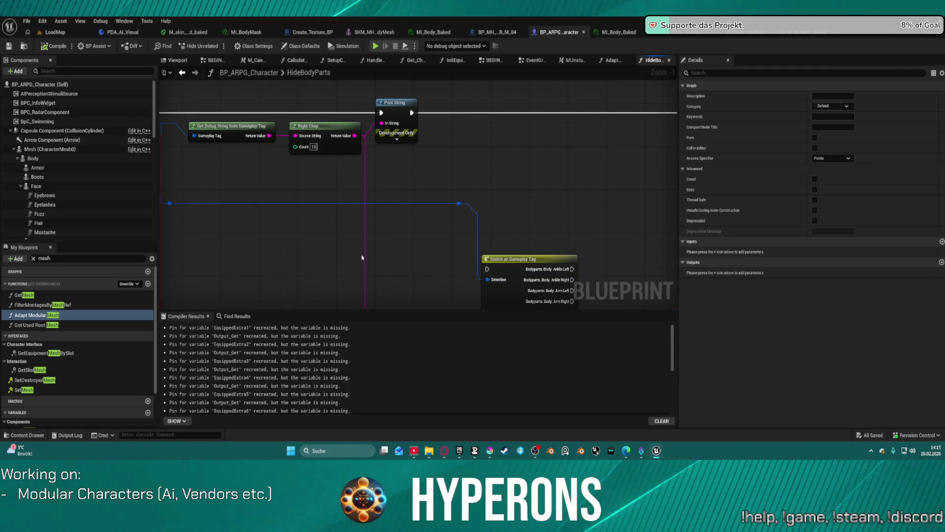
pyautogui.scroll(-3, 362, 257)
pyautogui.scroll(5, 441, 217)
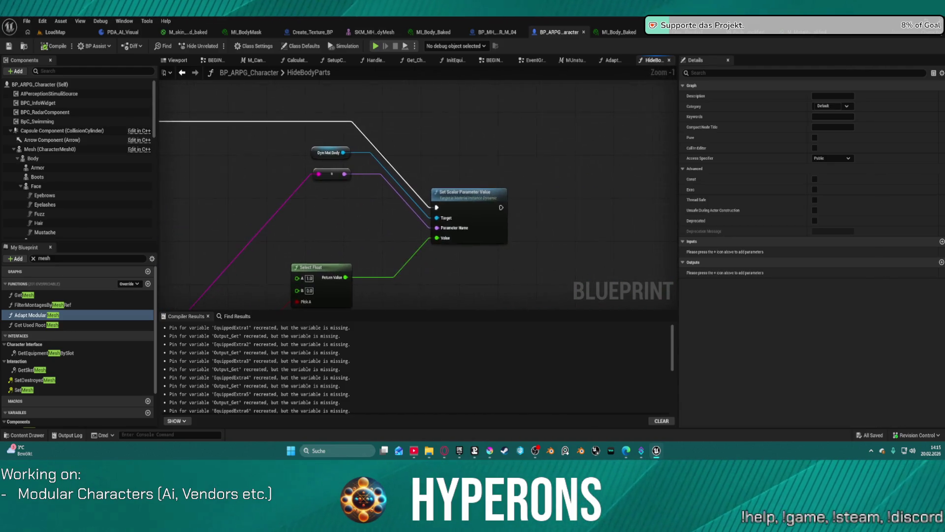
pyautogui.moveTo(168, 174); pyautogui.dragTo(161, 182)
pyautogui.moveTo(214, 244)
pyautogui.mouseDown()
pyautogui.moveTo(412, 170)
pyautogui.moveTo(457, 214)
pyautogui.moveTo(447, 123)
pyautogui.mouseUp()
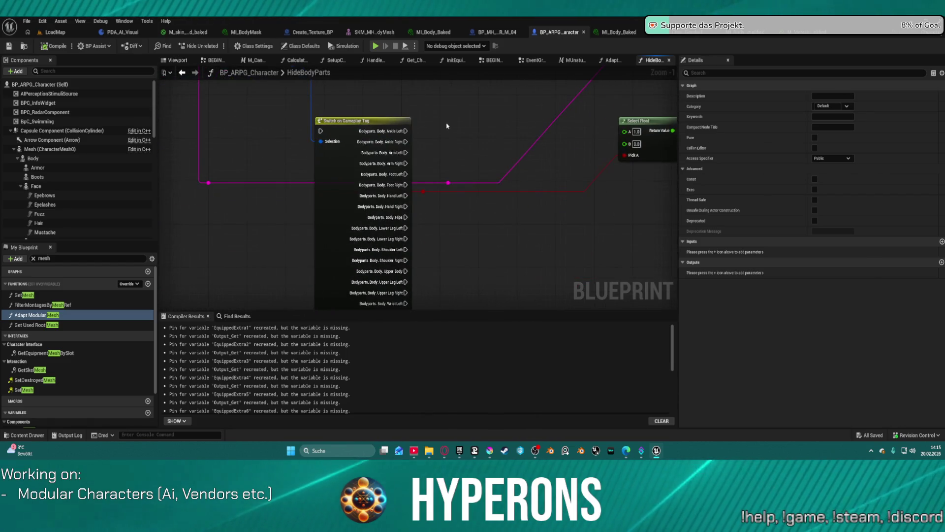
pyautogui.scroll(-3, 361, 256)
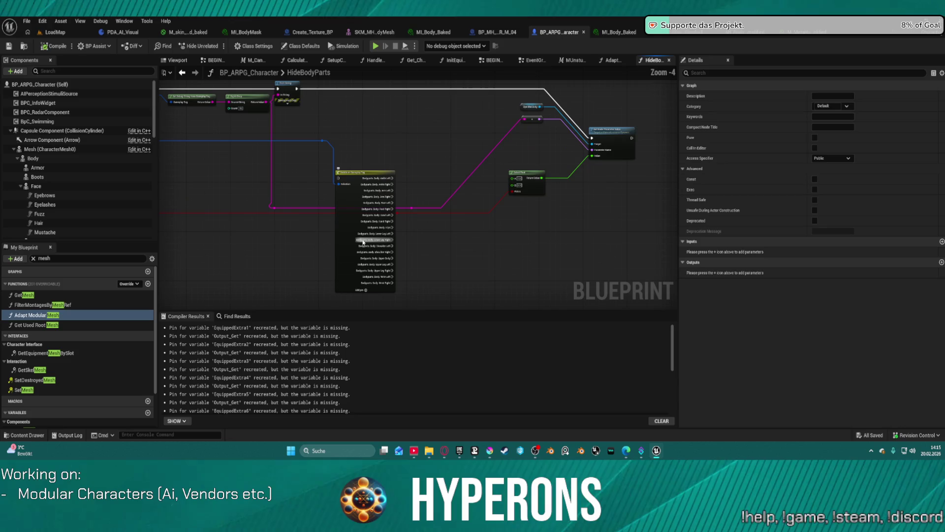
pyautogui.scroll(2, 363, 238)
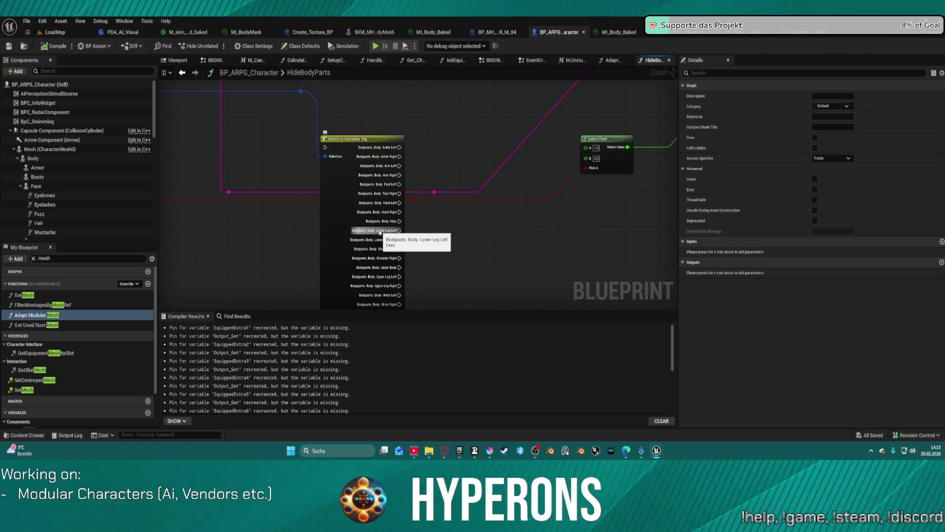
pyautogui.moveTo(380, 233)
pyautogui.mouseDown()
pyautogui.moveTo(468, 355)
pyautogui.moveTo(489, 406)
pyautogui.moveTo(642, 374)
pyautogui.mouseUp()
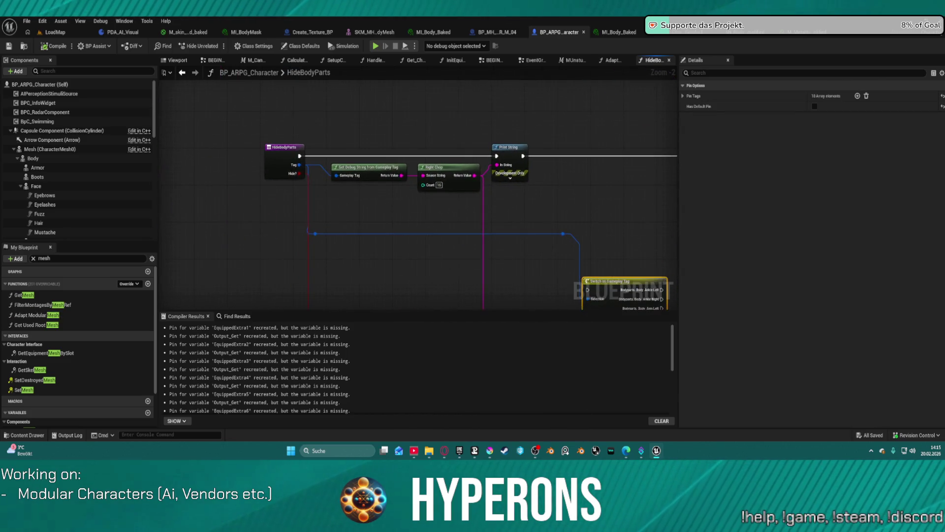
pyautogui.moveTo(641, 326)
pyautogui.mouseDown()
pyautogui.moveTo(559, 259)
pyautogui.moveTo(348, 231)
pyautogui.moveTo(217, 235)
pyautogui.mouseUp()
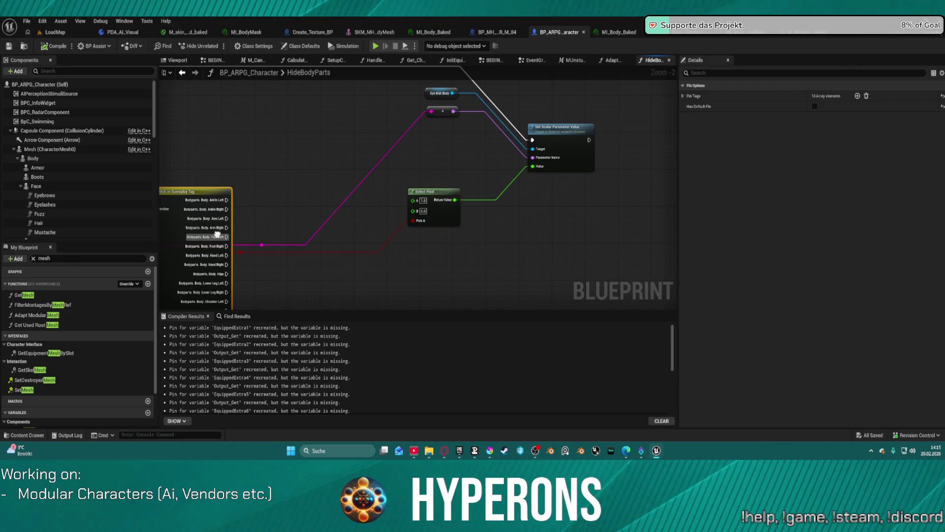
pyautogui.moveTo(217, 235)
pyautogui.mouseDown()
pyautogui.moveTo(293, 296)
pyautogui.moveTo(324, 307)
pyautogui.mouseUp()
# Find every reference to the Dyn_Mat_Body variable.
pyautogui.click(542, 171)
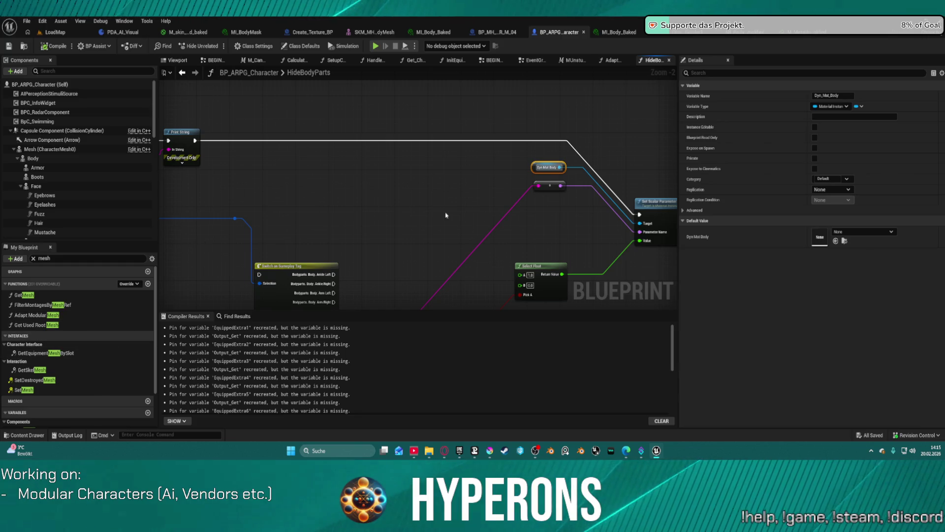
pyautogui.rightClick(537, 176)
pyautogui.rightClick(539, 167)
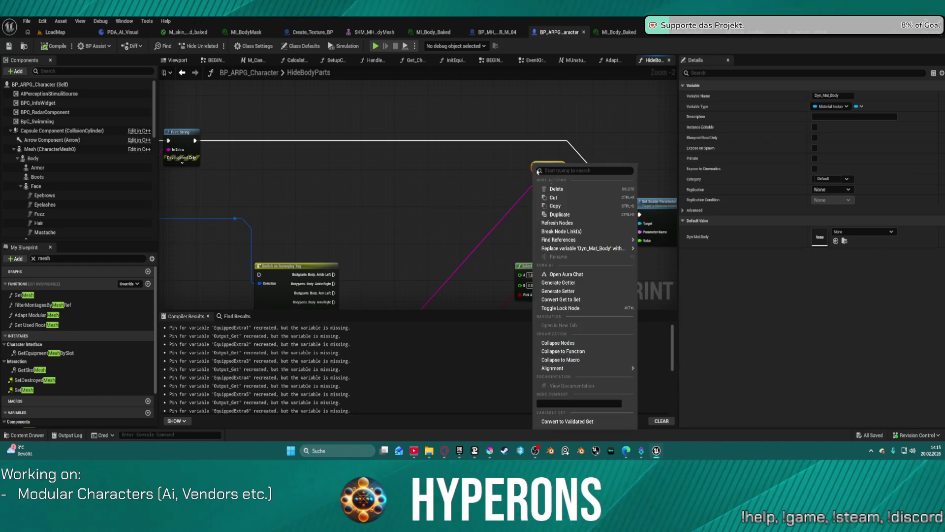
pyautogui.click(660, 231)
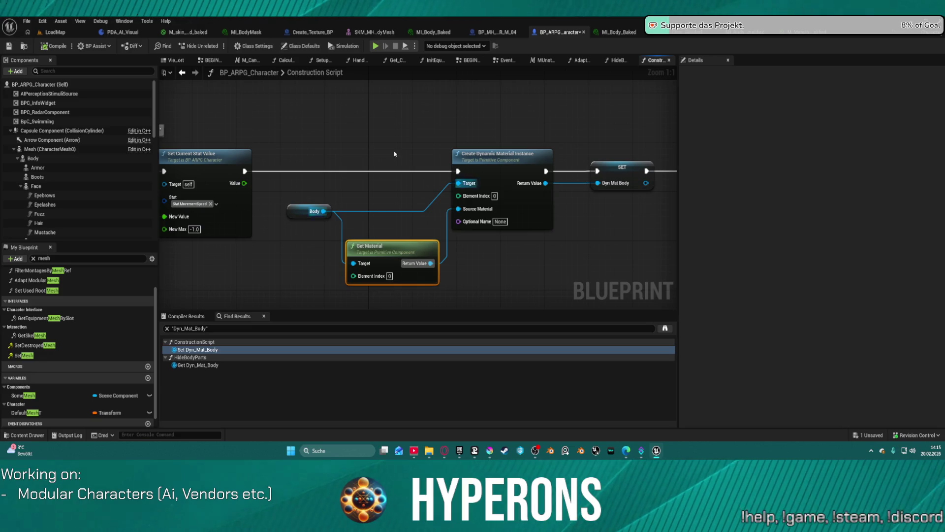
# Select the Body component and open its skeletal mesh SKM_MH_CHR_M_01_BodyMesh.
pyautogui.click(308, 208)
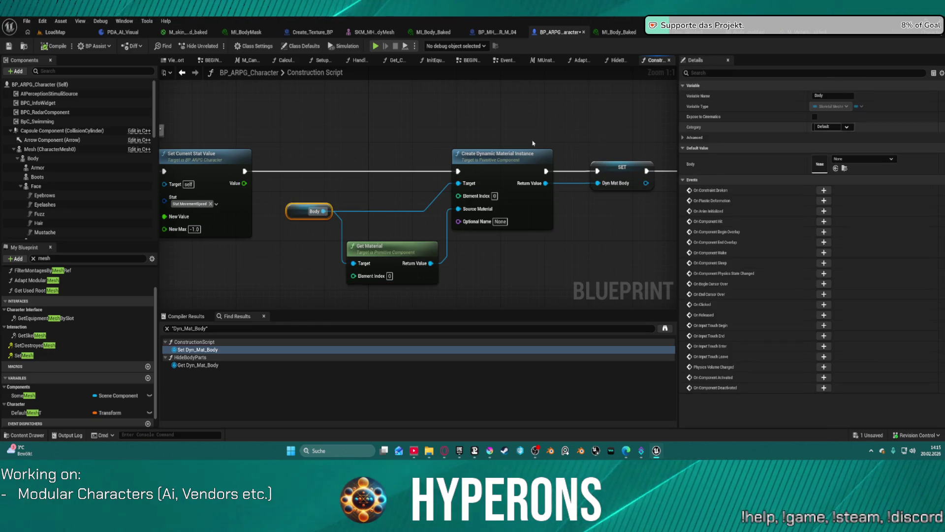
pyautogui.click(34, 158)
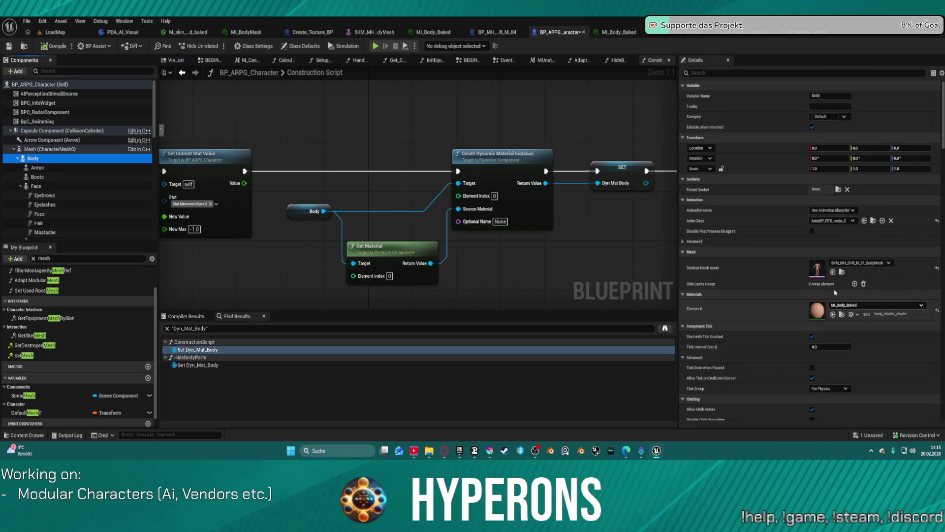
pyautogui.click(842, 272)
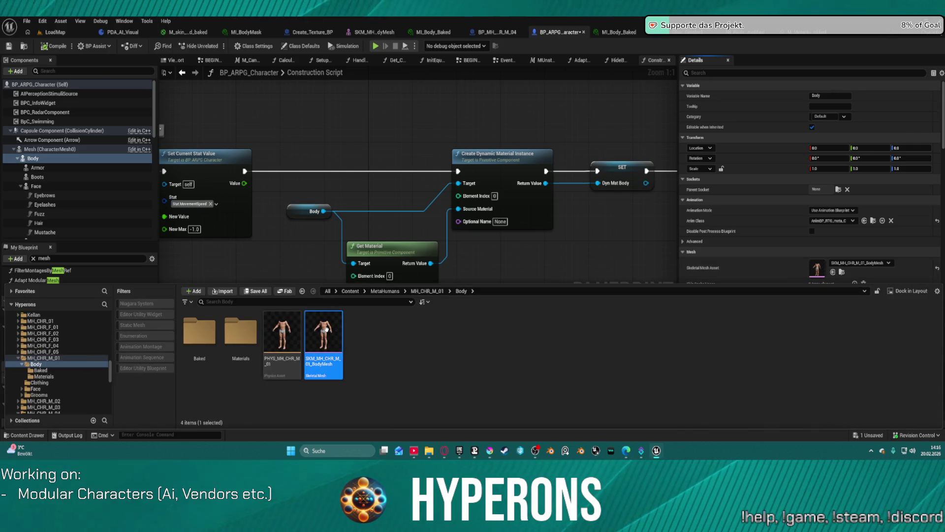
pyautogui.doubleClick(326, 329)
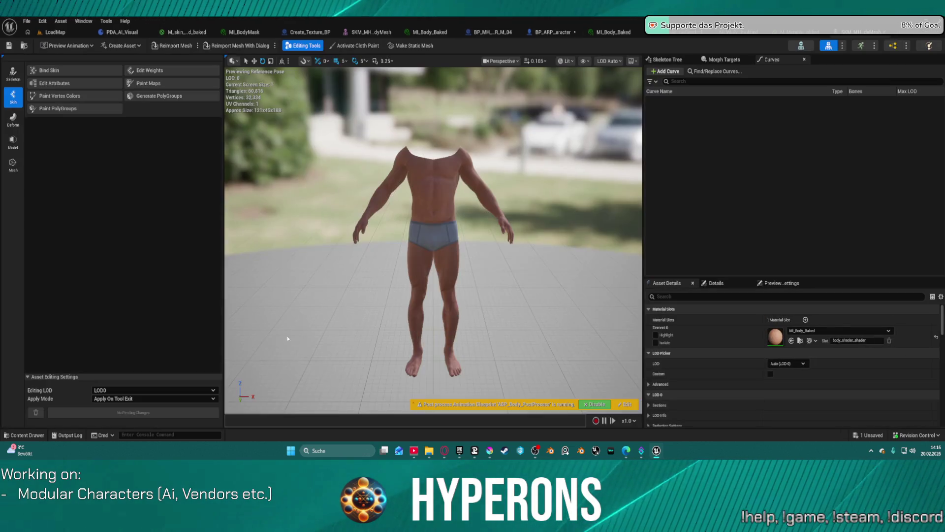
# Open MI_Body_Baked, expand 999 - Global, check its parent hierarchy, then return to LoadMap.
pyautogui.hotkey('ctrl', 'space')
pyautogui.doubleClick(241, 342)
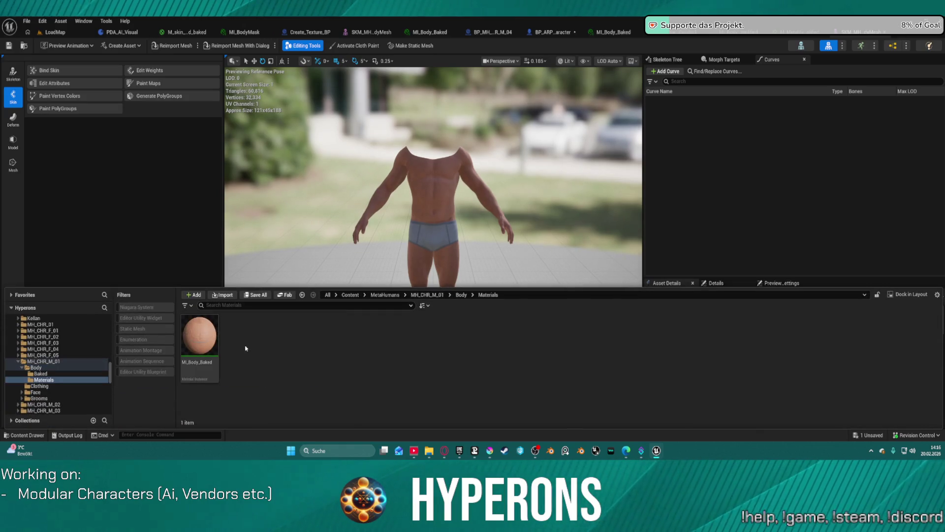
pyautogui.doubleClick(202, 333)
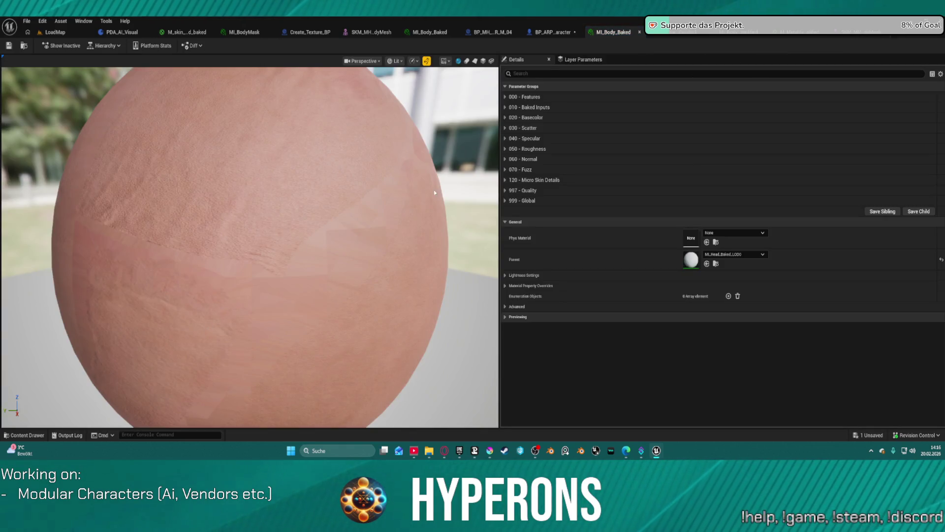
pyautogui.click(511, 199)
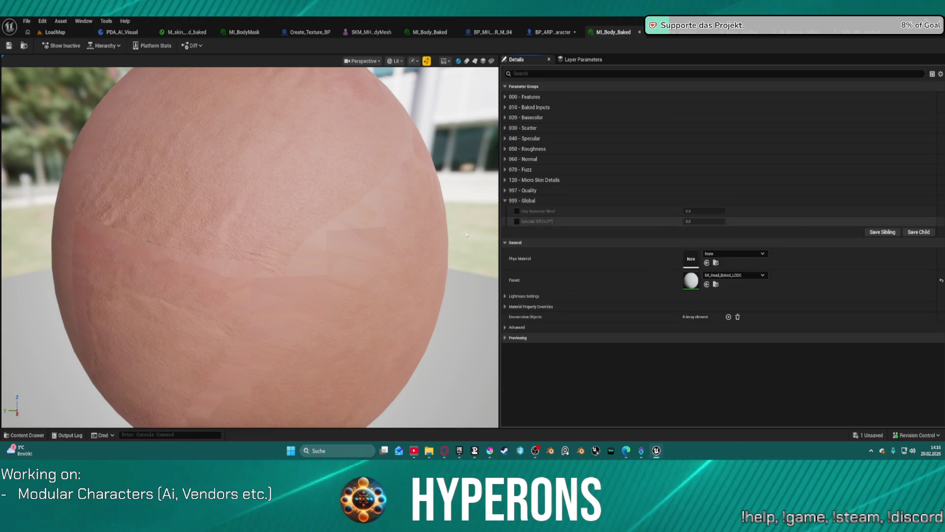
pyautogui.click(104, 47)
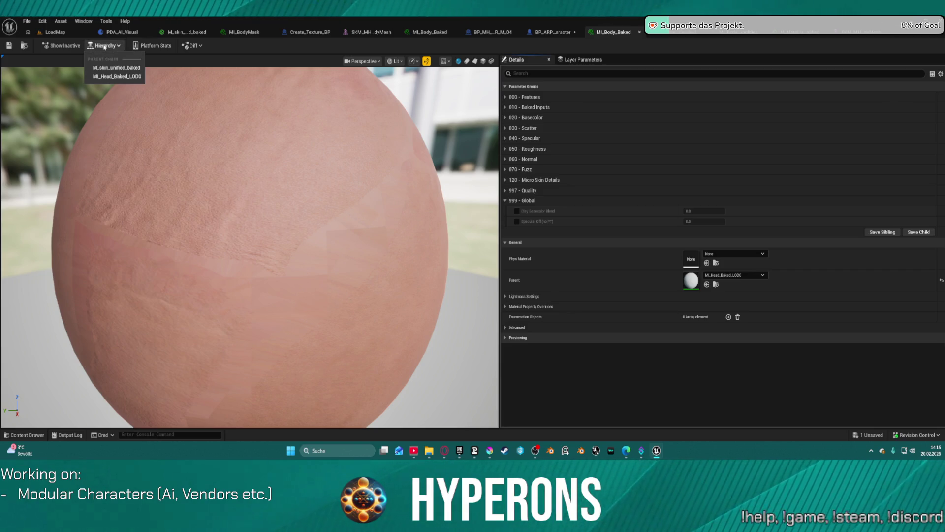
pyautogui.click(104, 47)
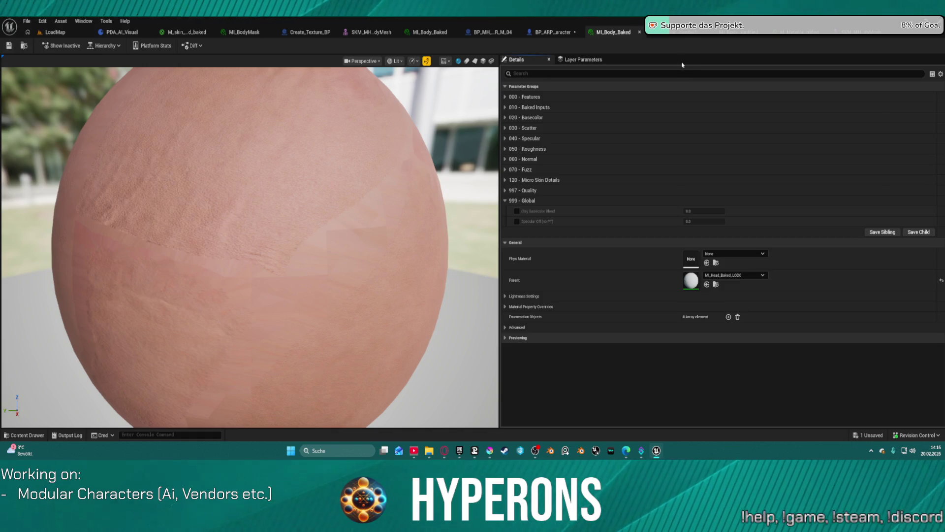
pyautogui.click(49, 31)
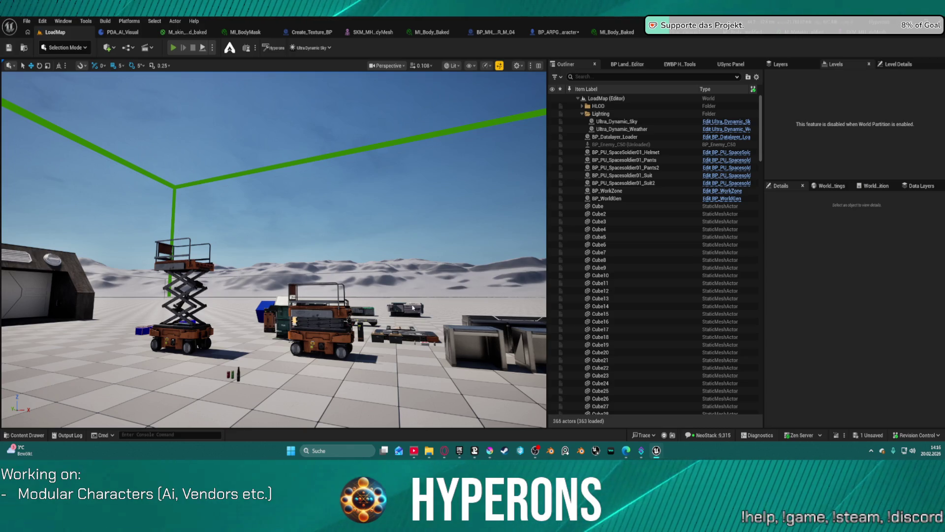
# Play LoadMap in the editor and shoot the hovering drone.
pyautogui.hotkey('alt', 'p')
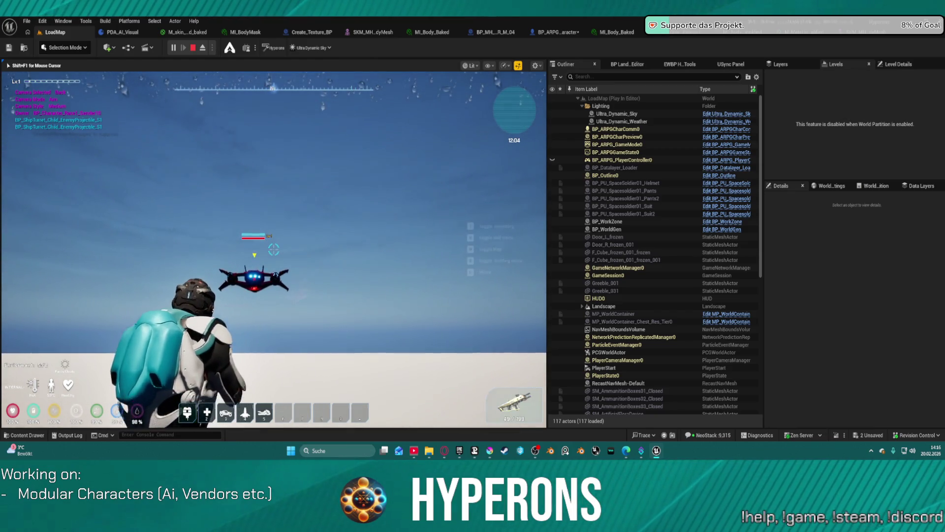
pyautogui.click(274, 250)
pyautogui.click(274, 250)
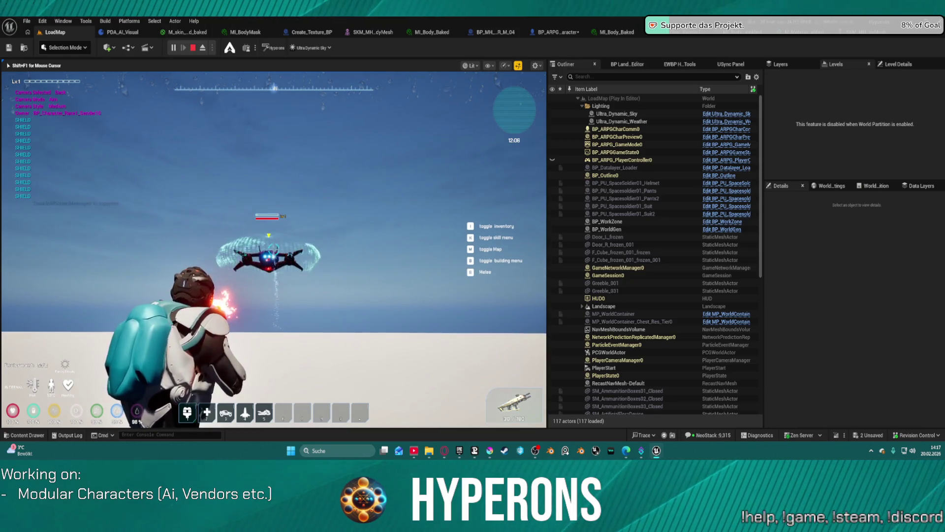
pyautogui.click(273, 250)
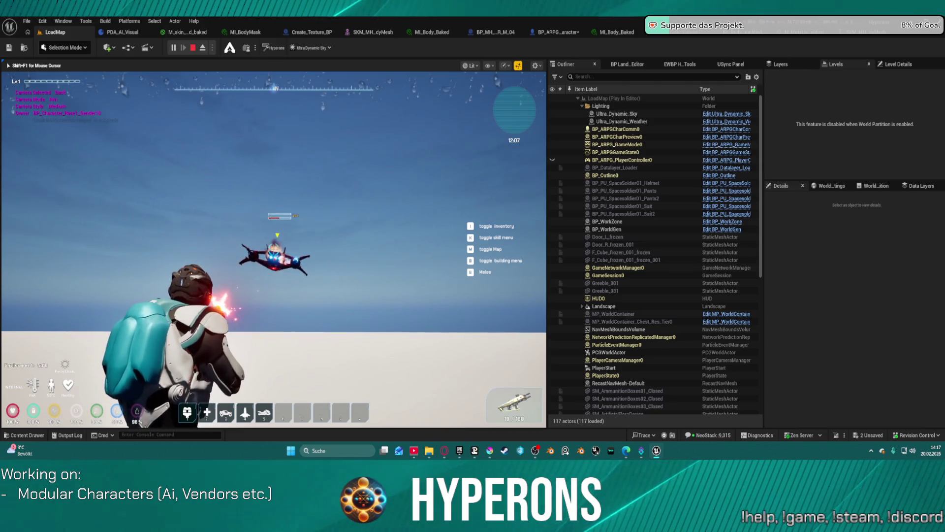
pyautogui.rightClick(274, 249)
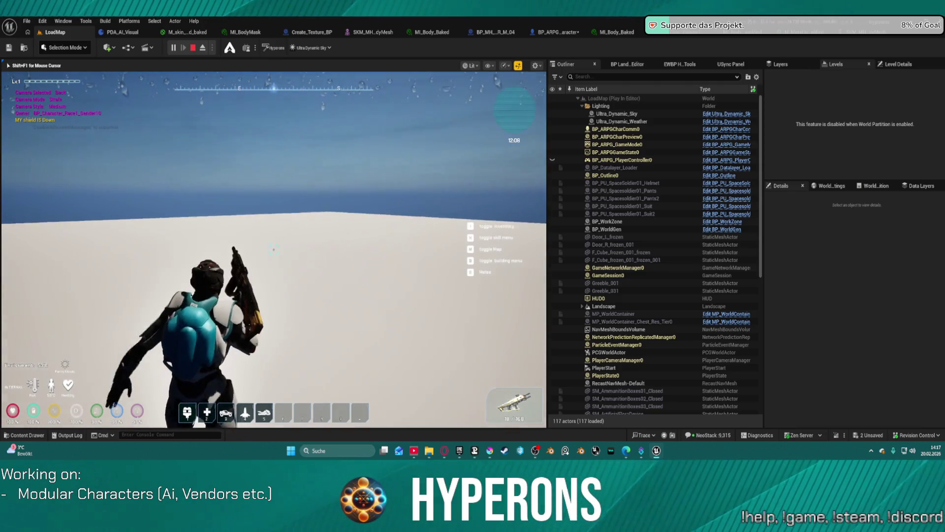
# Open the inventory and move the Armor Pants from the Pants slot into the inventory.
pyautogui.press('i')
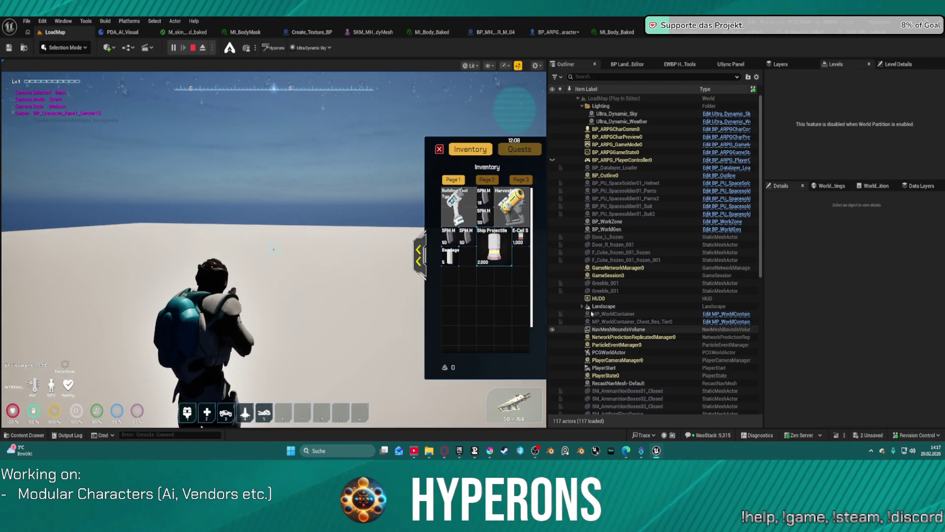
pyautogui.click(419, 256)
pyautogui.moveTo(508, 282); pyautogui.dragTo(308, 293)
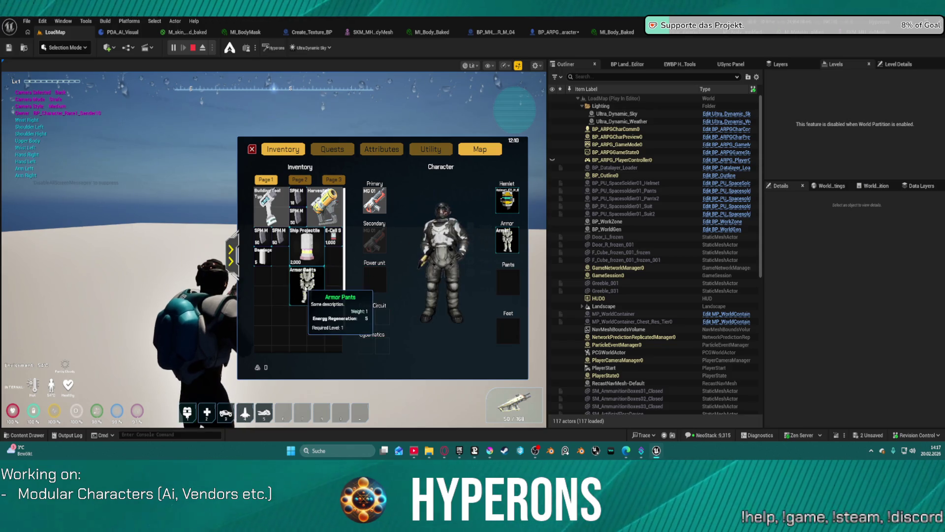
pyautogui.click(123, 221)
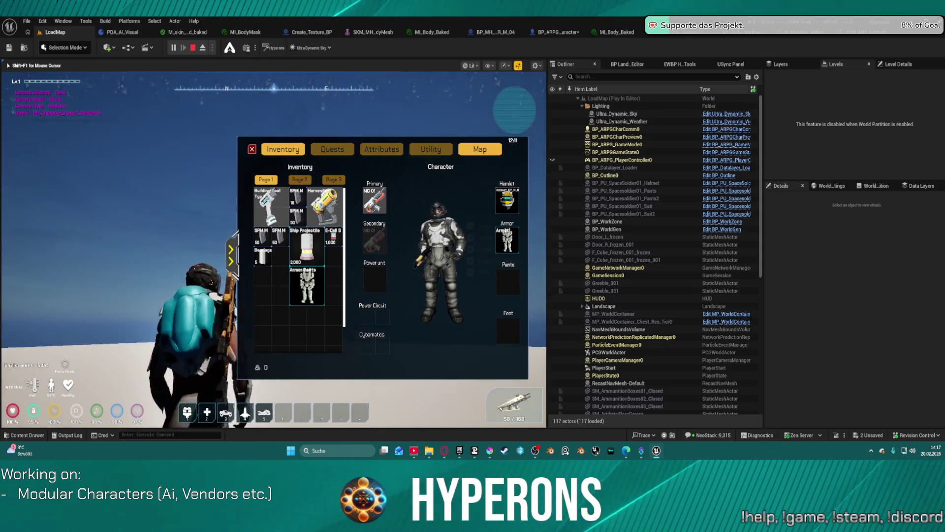
pyautogui.hotkey('shift', 'F1')
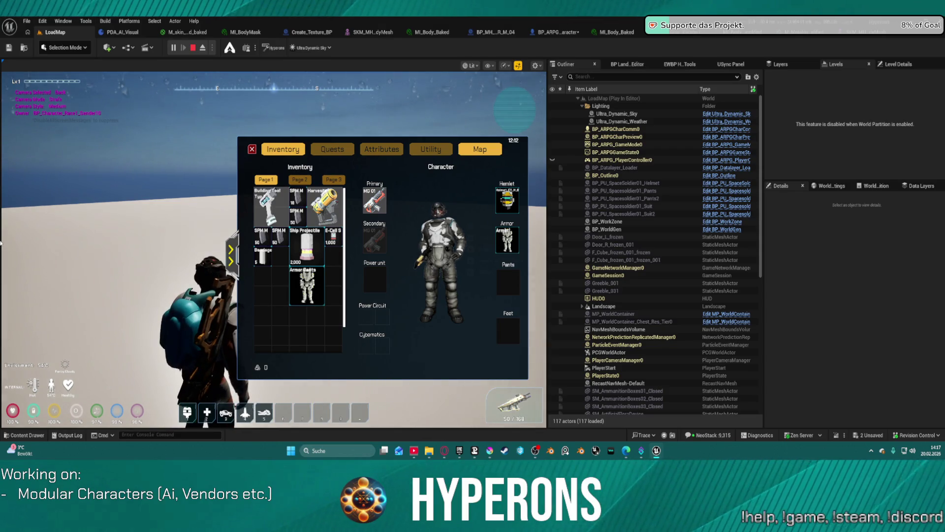
pyautogui.click(197, 171)
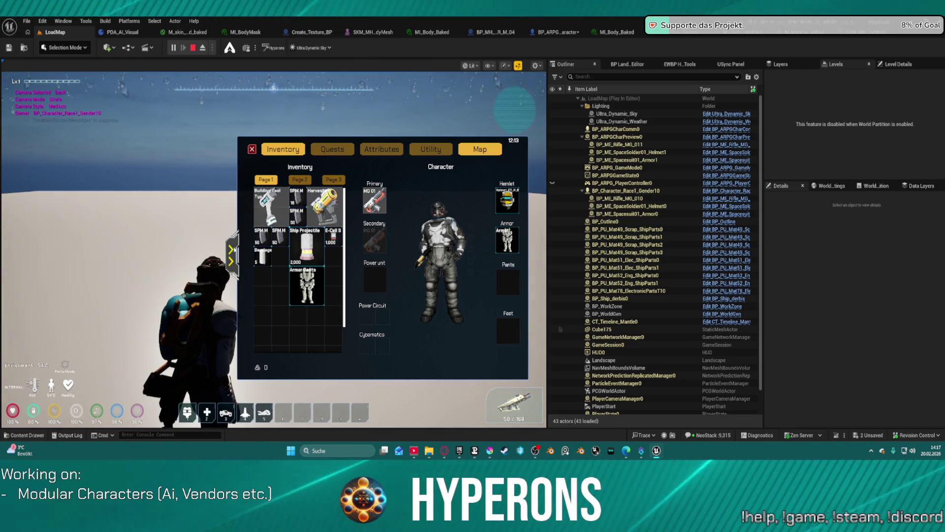
# Close the inventory and equip the Armor Parts item on the character.
pyautogui.press('i')
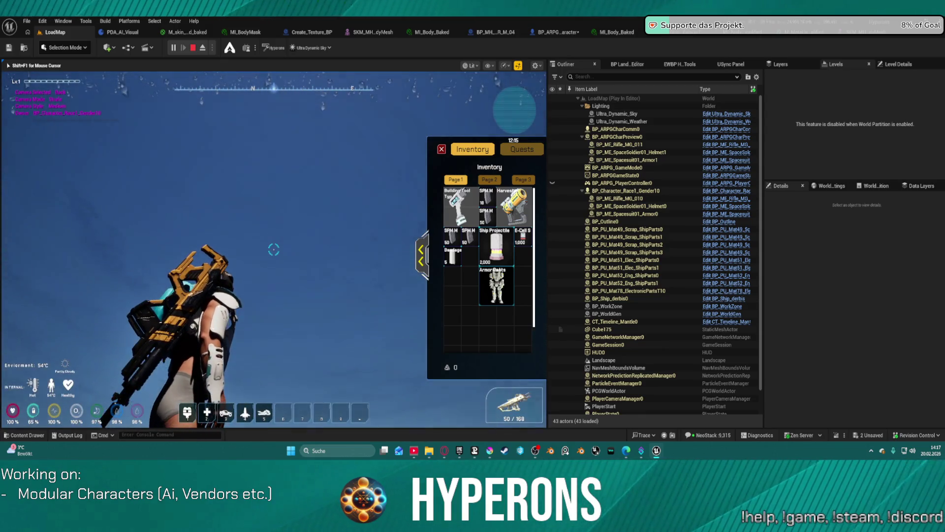
pyautogui.hotkey('shift', 'F1')
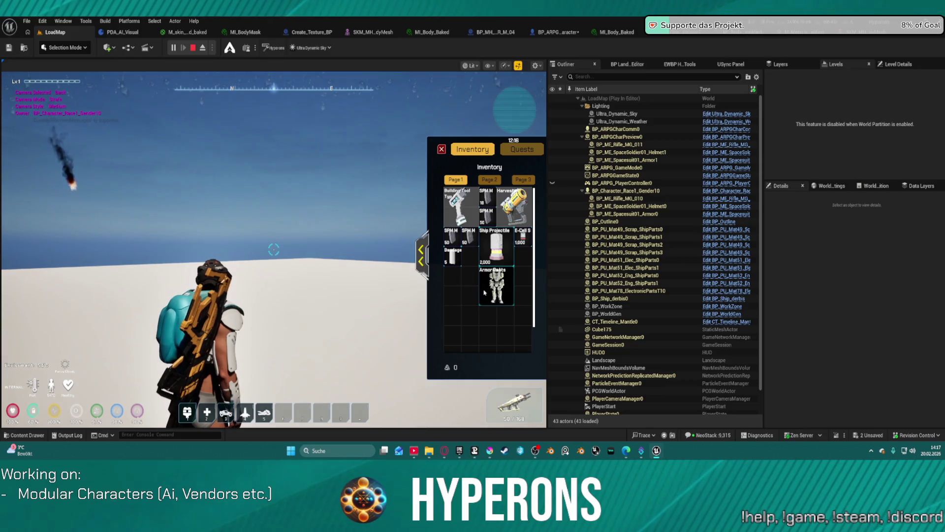
pyautogui.doubleClick(495, 290)
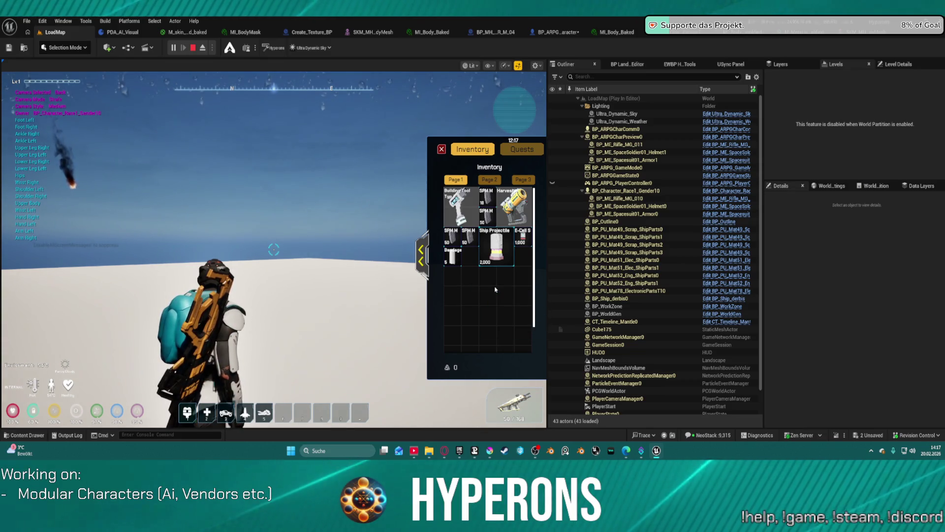
pyautogui.click(495, 289)
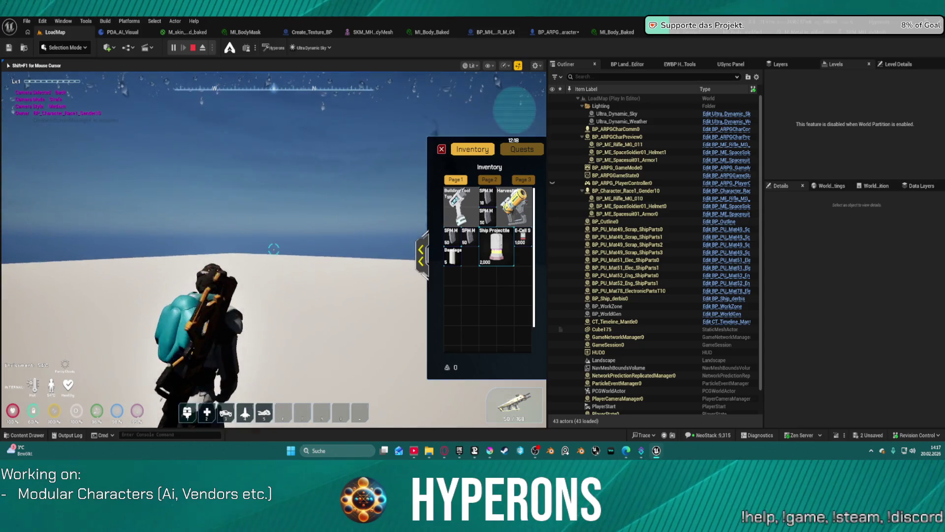
pyautogui.hotkey('shift', 'F1')
# Unequip the body armor, helmet and Armor Pants, fly up on the jetpack, and stop play.
pyautogui.click(421, 255)
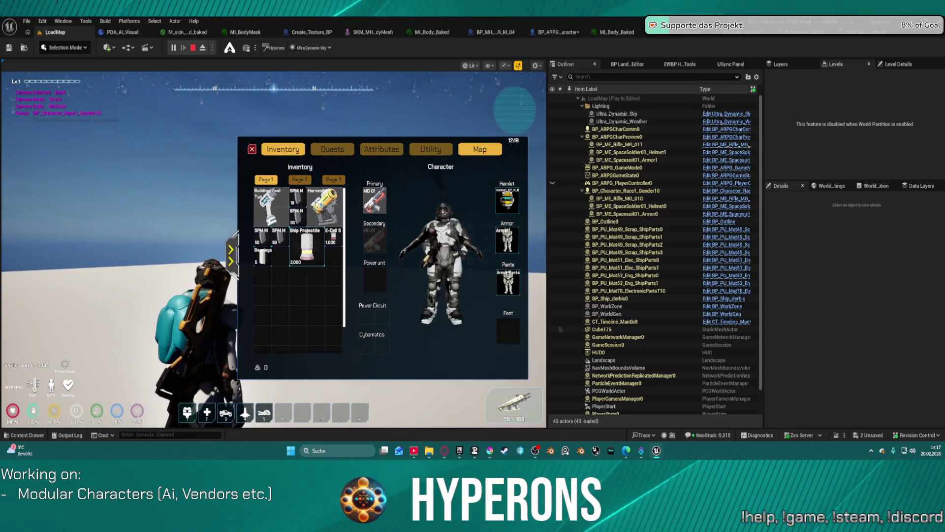
pyautogui.rightClick(513, 238)
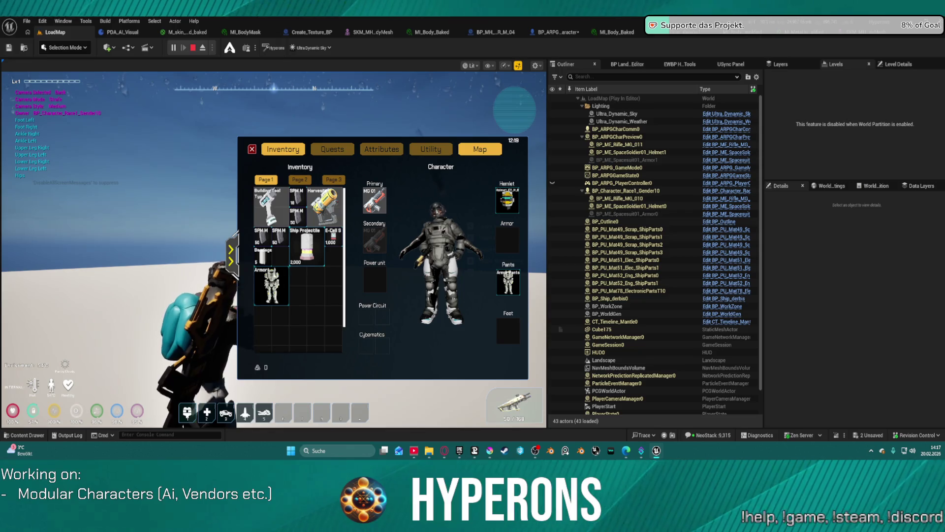
pyautogui.click(237, 264)
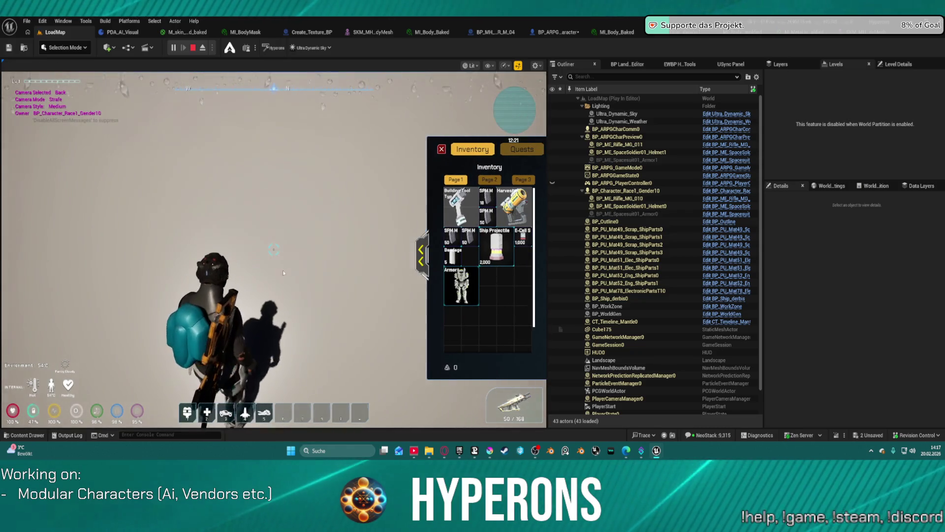
pyautogui.click(421, 254)
pyautogui.moveTo(508, 200)
pyautogui.mouseDown()
pyautogui.moveTo(313, 232)
pyautogui.moveTo(307, 286)
pyautogui.mouseUp()
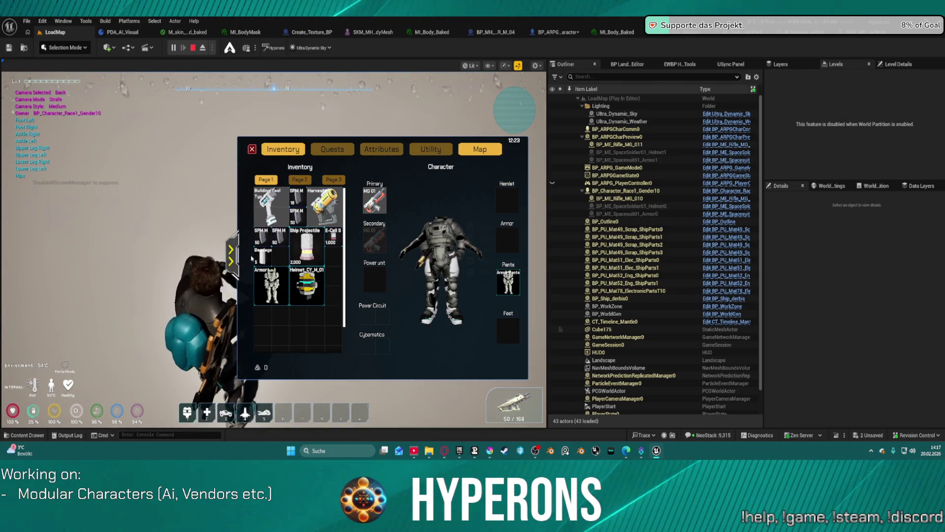
pyautogui.click(231, 255)
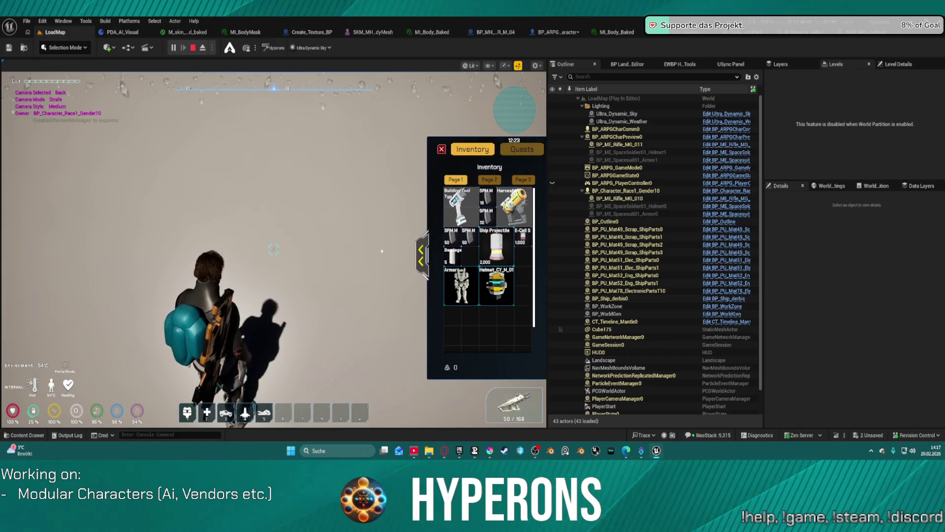
pyautogui.click(421, 254)
pyautogui.moveTo(508, 282); pyautogui.dragTo(289, 325)
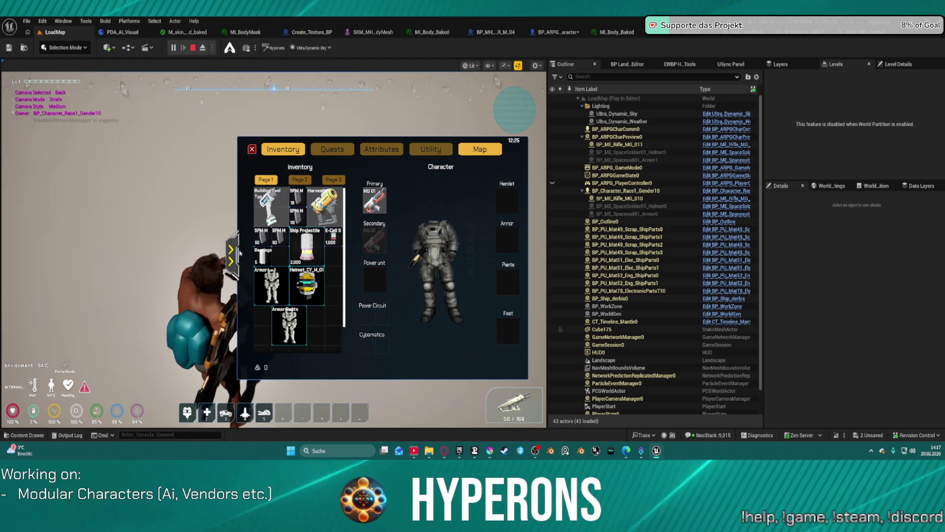
pyautogui.click(238, 253)
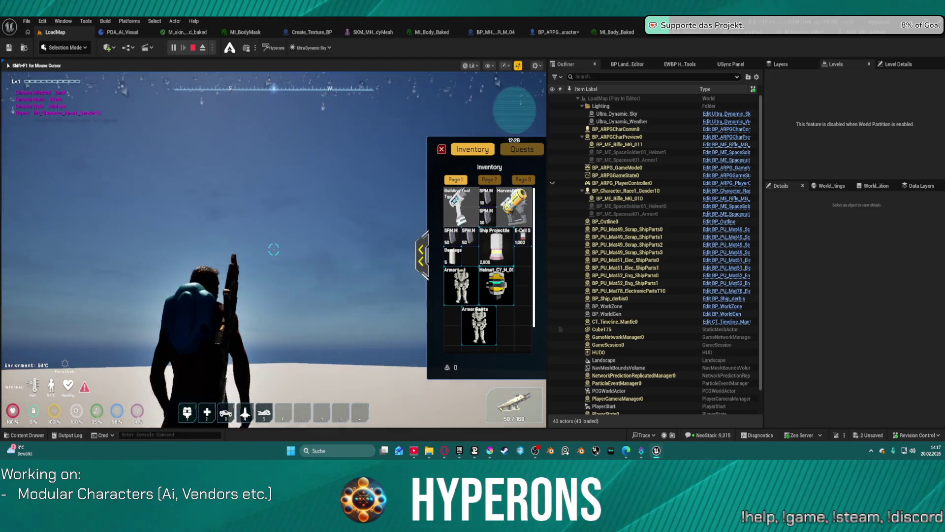
pyautogui.press('space')
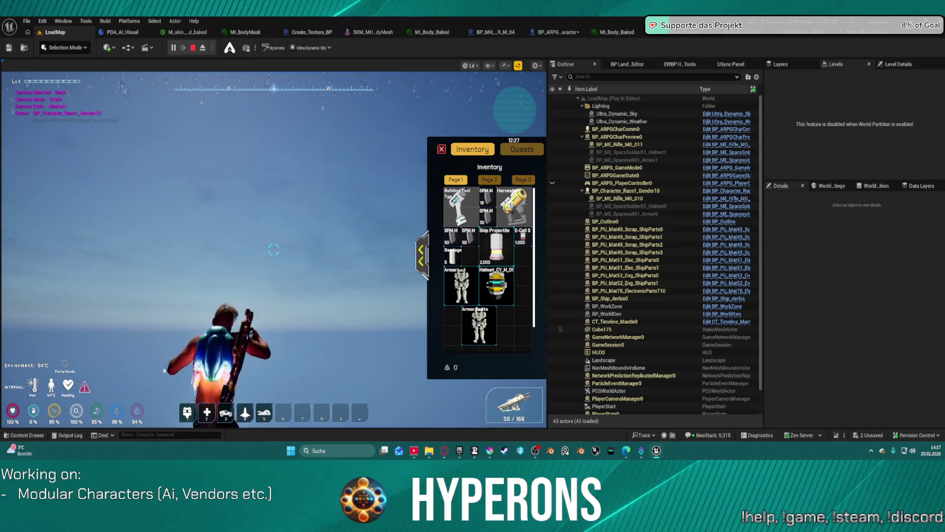
pyautogui.press('Escape')
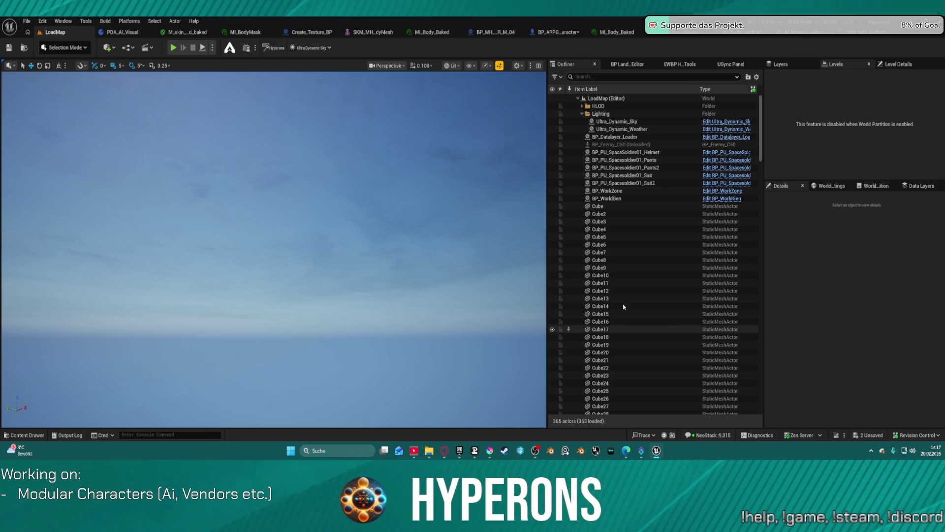
# From BP_Character_Race1_Gender1, open the Body mesh and locate its MI_Body_Baked material.
pyautogui.click(686, 33)
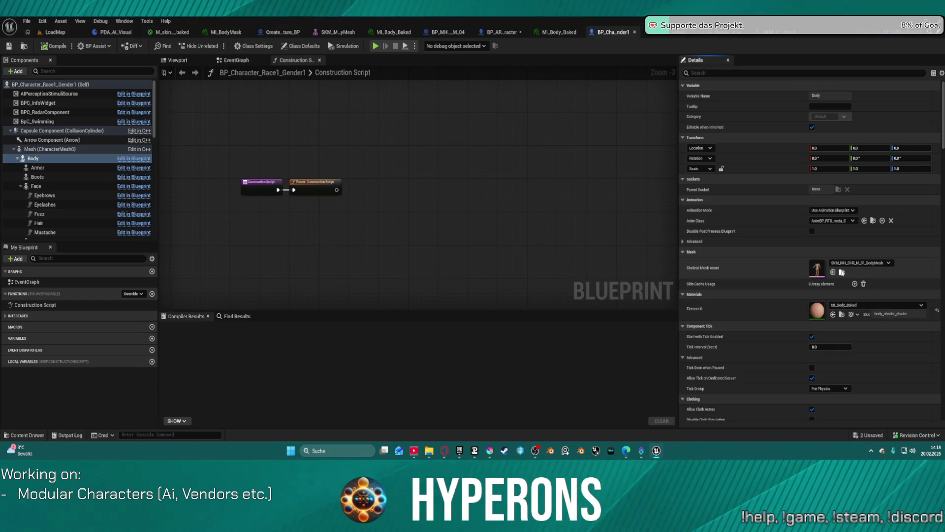
pyautogui.click(841, 271)
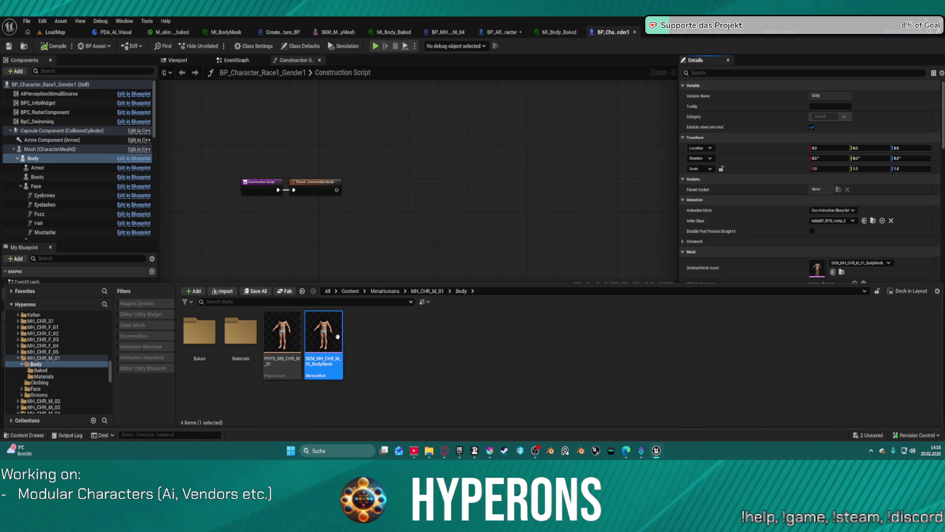
pyautogui.doubleClick(338, 336)
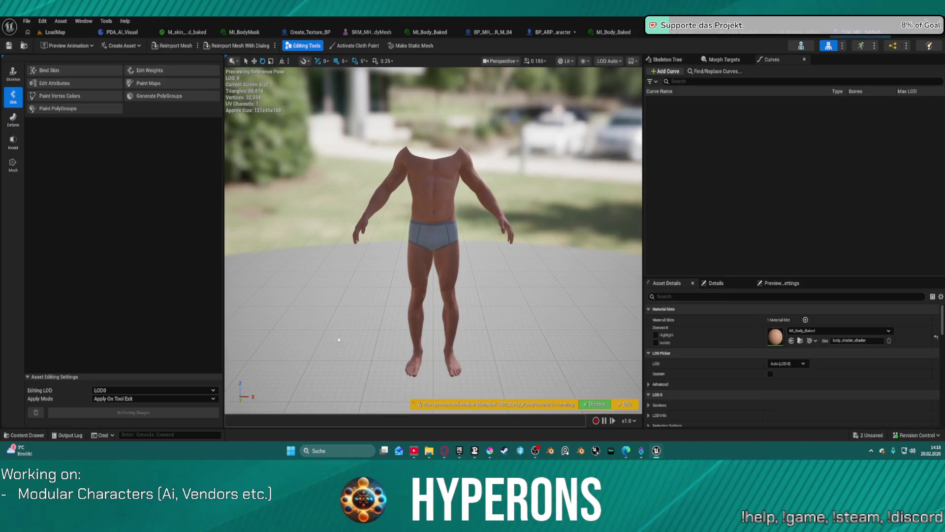
pyautogui.click(800, 342)
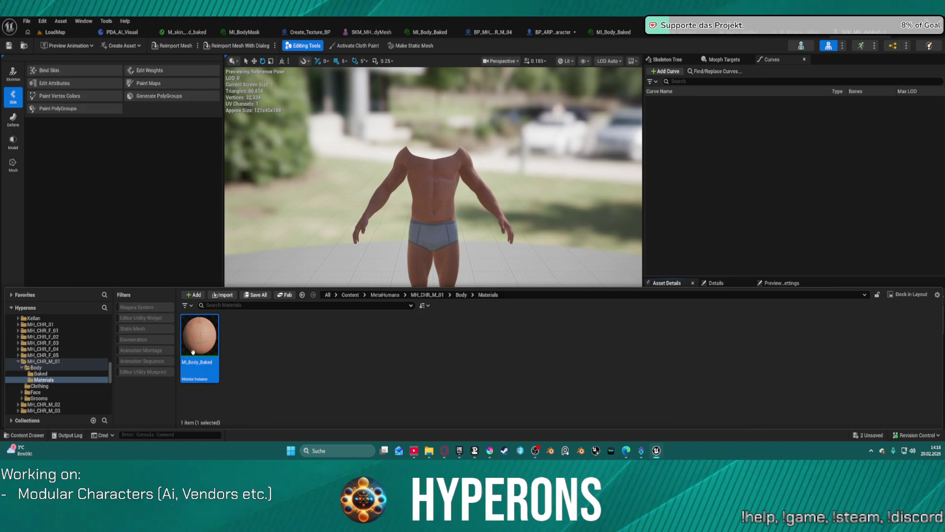
# Open MI_Body_Baked and collapse 999 - Global, then return to LoadMap with the Content Drawer shown.
pyautogui.doubleClick(194, 353)
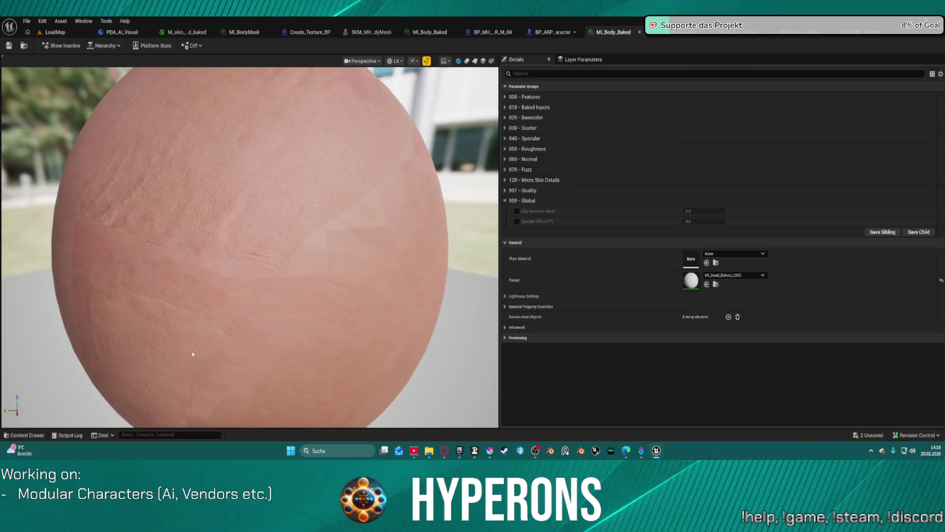
pyautogui.click(505, 201)
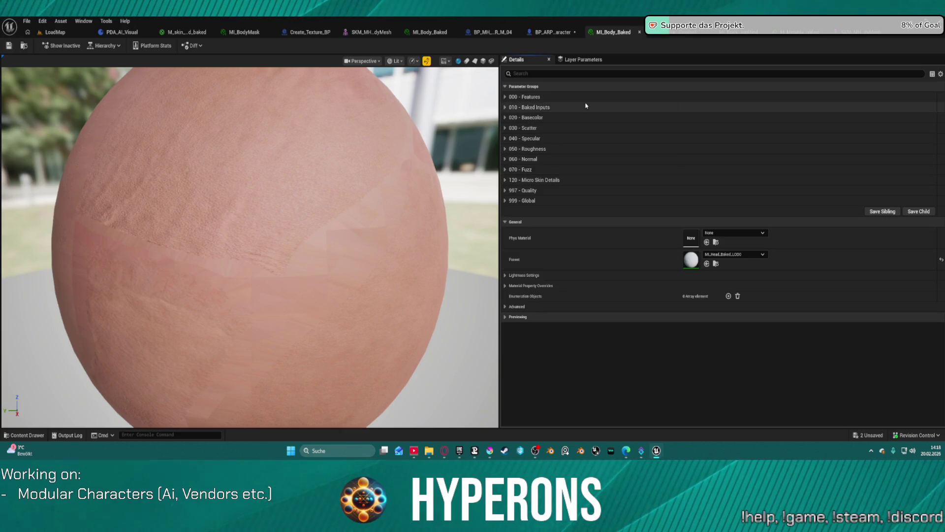
pyautogui.moveTo(452, 450)
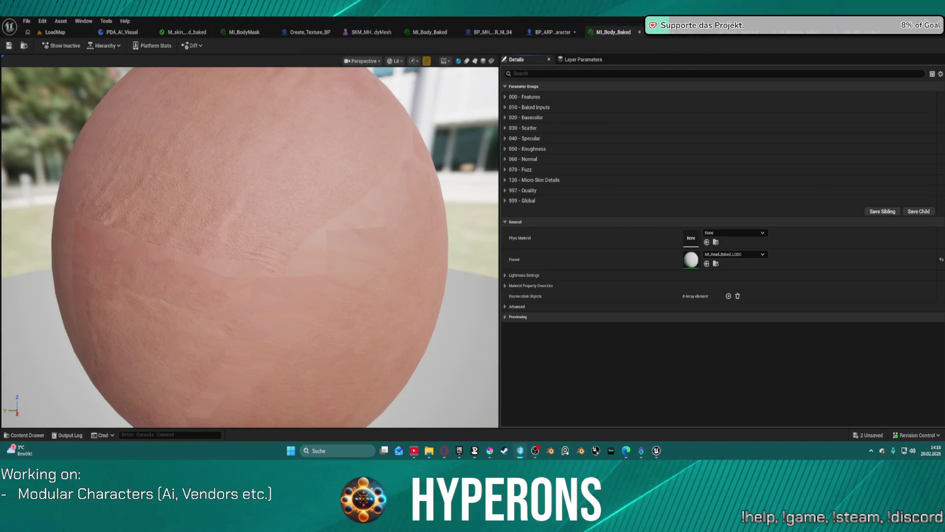
pyautogui.click(52, 33)
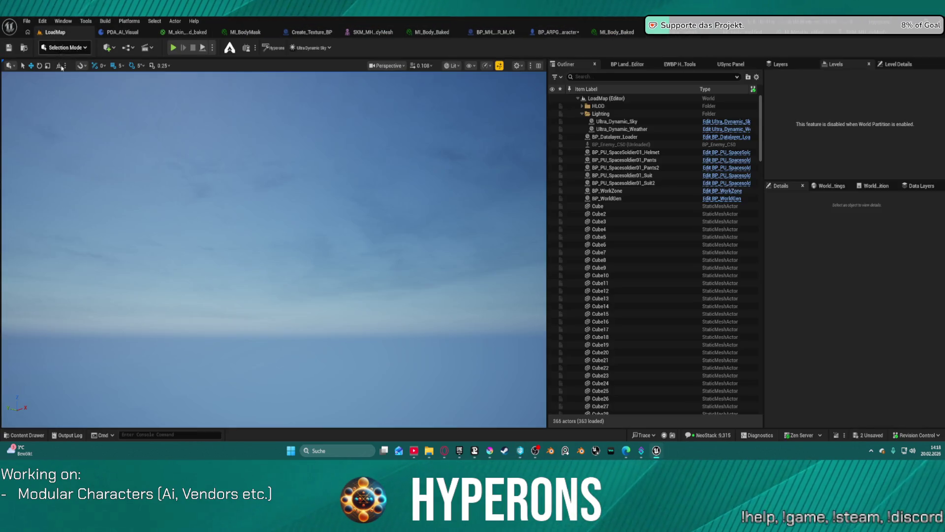
pyautogui.click(22, 435)
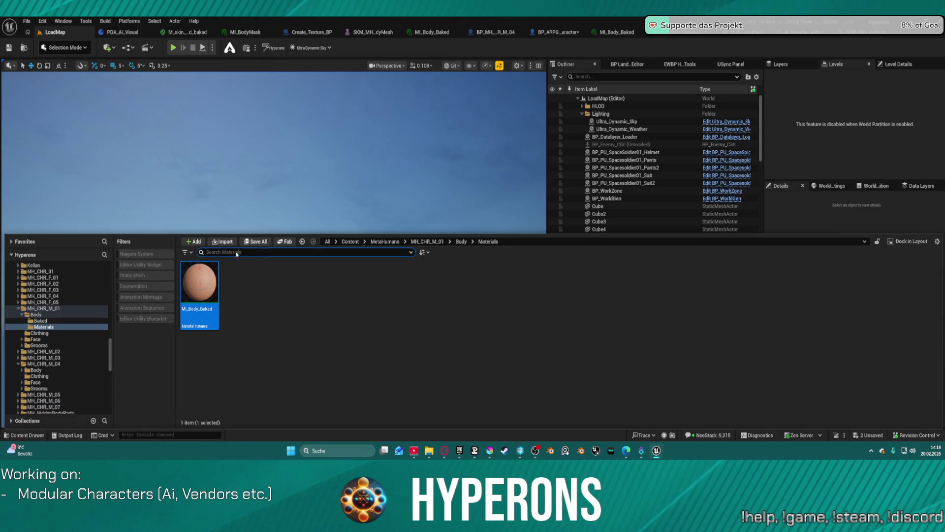
# Search the Content root for 'MF_body' to find the MF_HiddenBody_Parts material functions.
pyautogui.scroll(15, 41, 273)
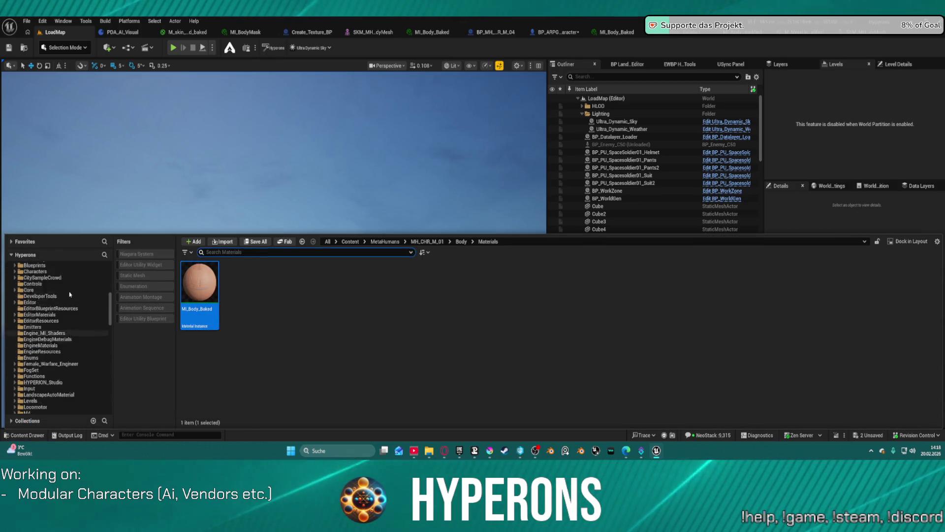
pyautogui.scroll(5, 91, 281)
pyautogui.click(68, 273)
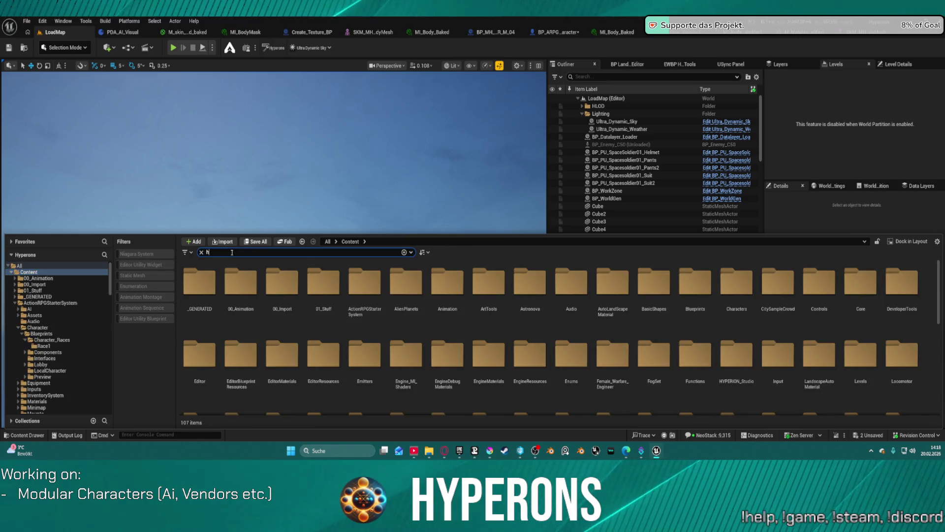
pyautogui.write('idebody')
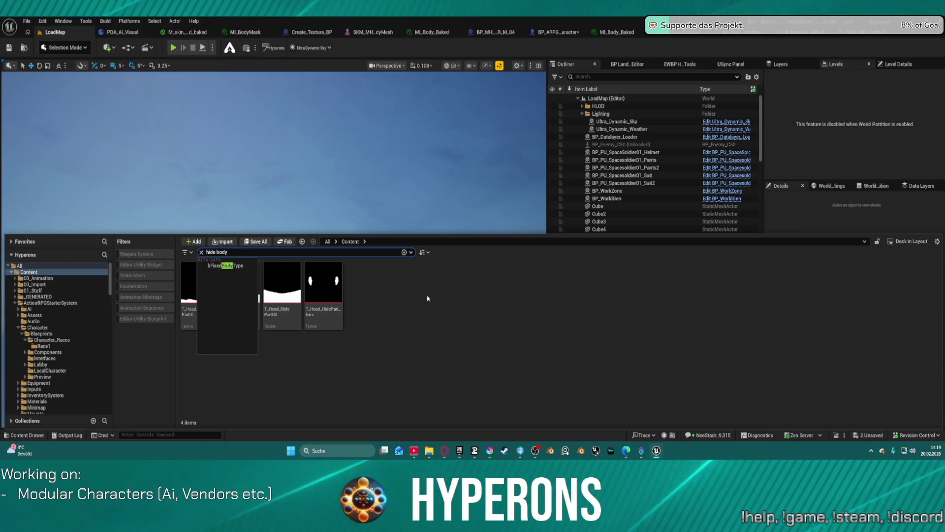
pyautogui.click(429, 297)
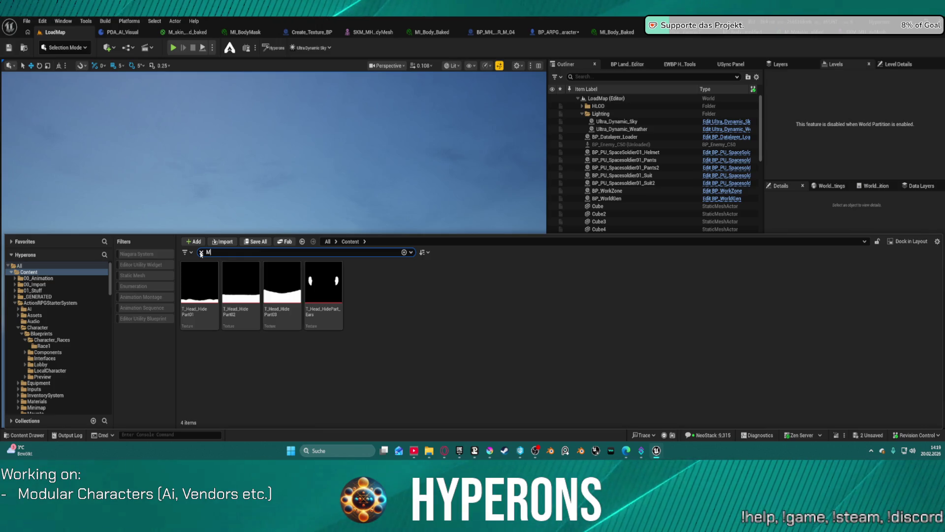
pyautogui.write('F_')
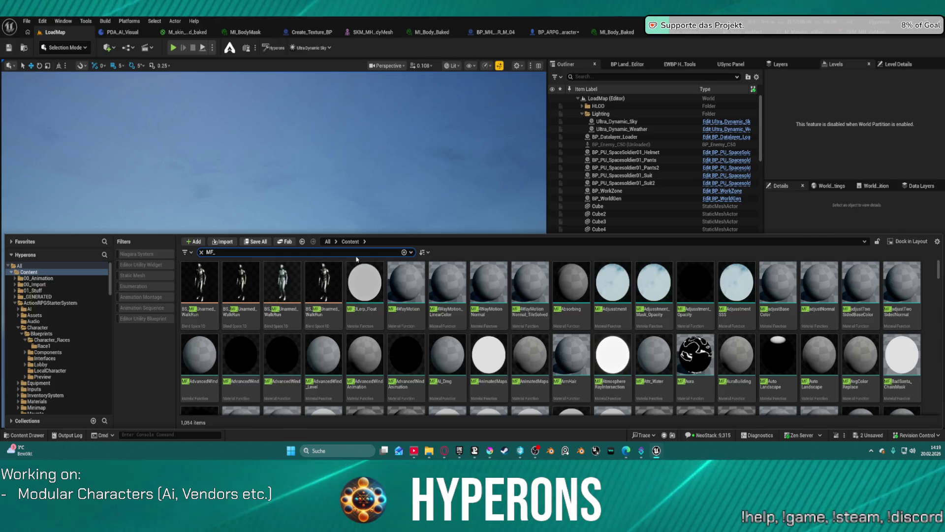
pyautogui.write('bo')
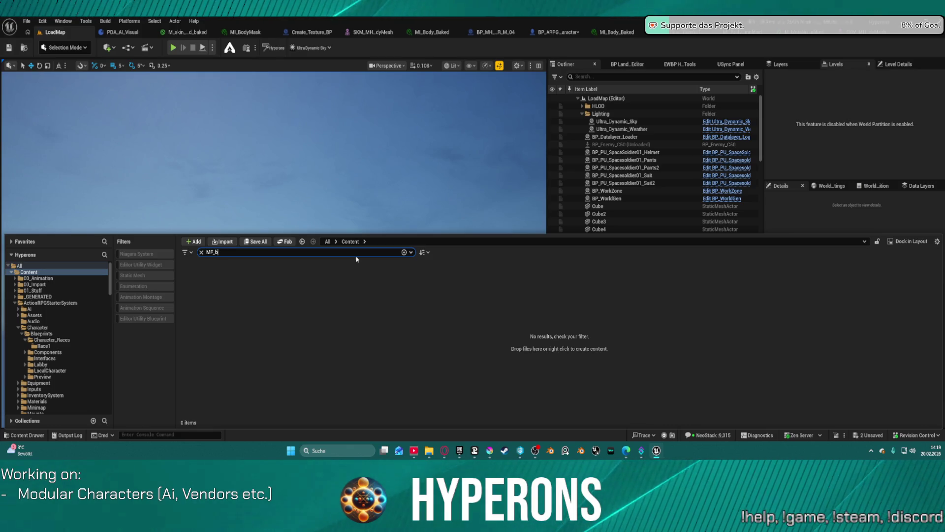
pyautogui.press('BackSpace')
pyautogui.write('body')
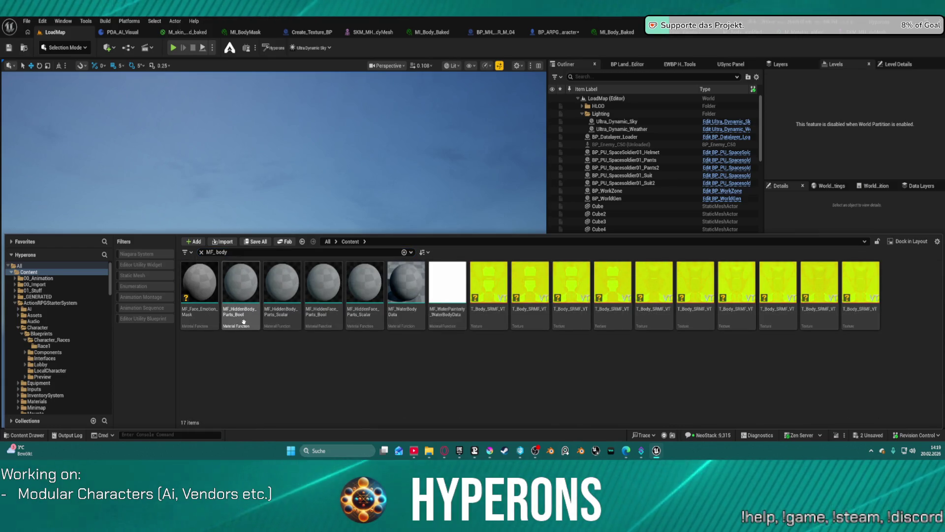
pyautogui.moveTo(256, 323)
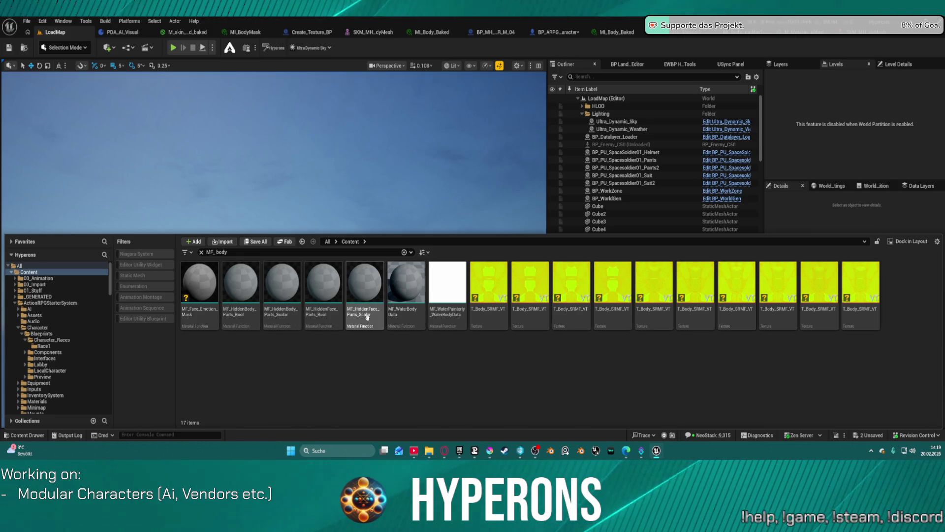
pyautogui.moveTo(367, 318)
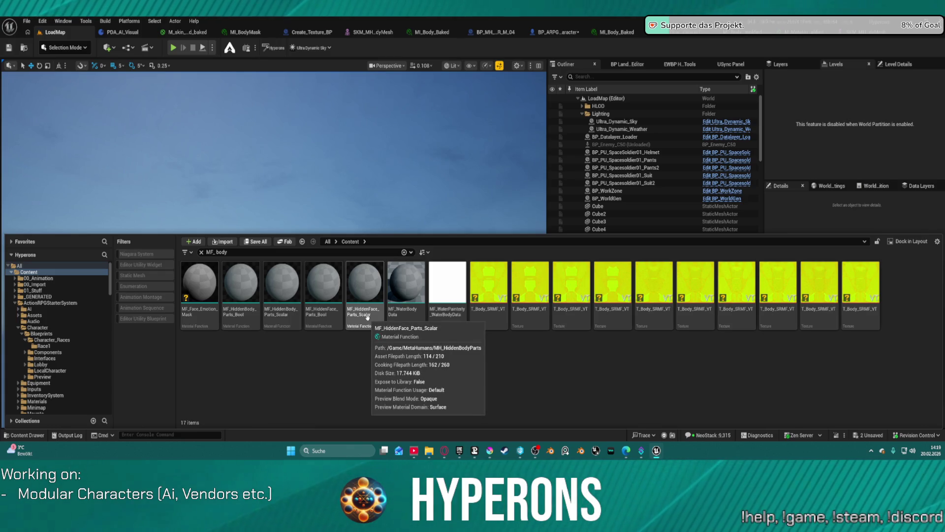
# Open MF_HiddenBody_Parts_Bool, then open MI_BodyMask from its folder.
pyautogui.doubleClick(251, 282)
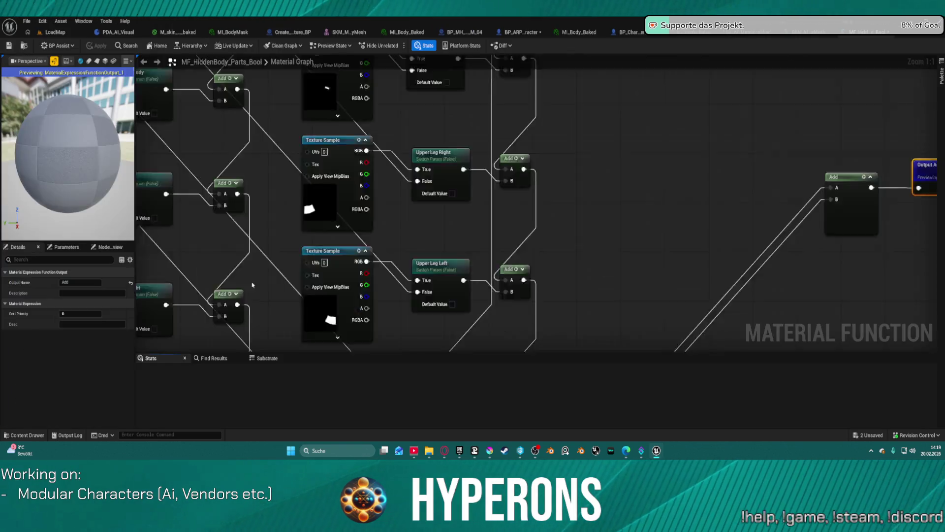
pyautogui.scroll(-5, 352, 239)
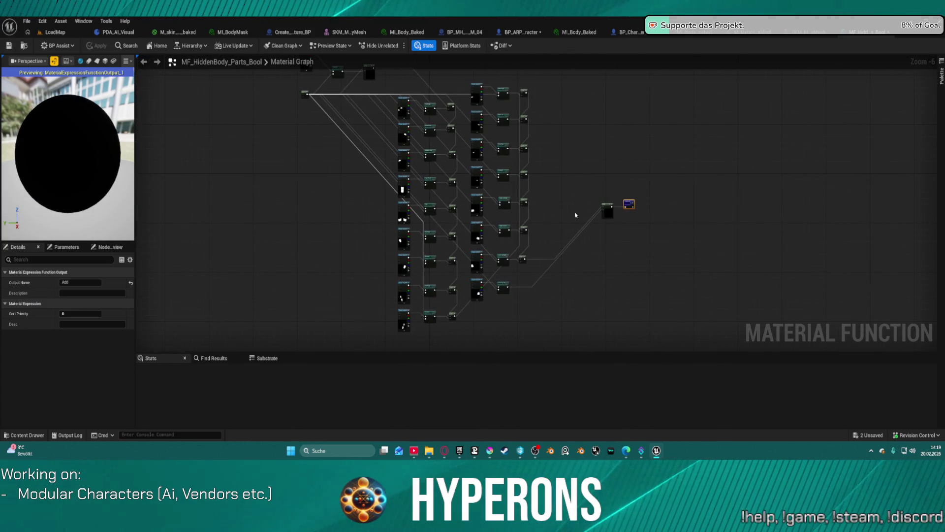
pyautogui.scroll(4, 584, 215)
pyautogui.scroll(-4, 486, 219)
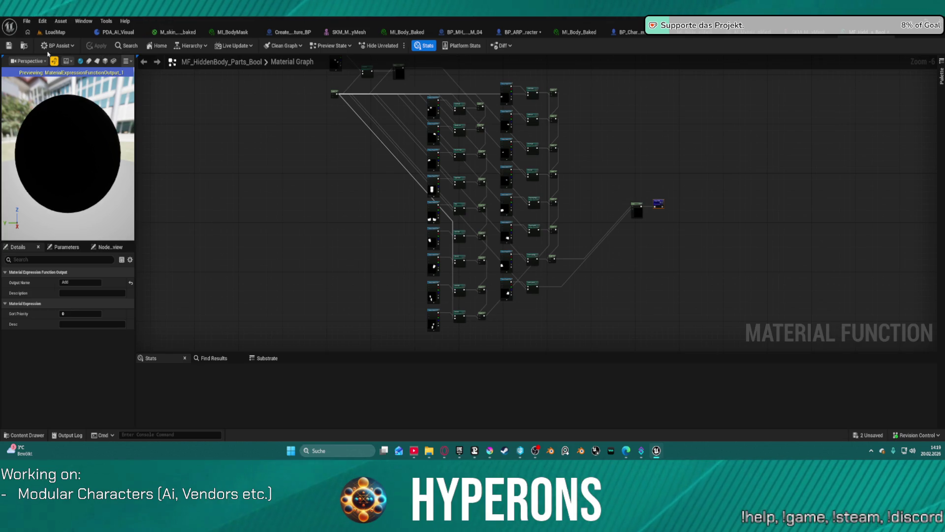
pyautogui.click(27, 46)
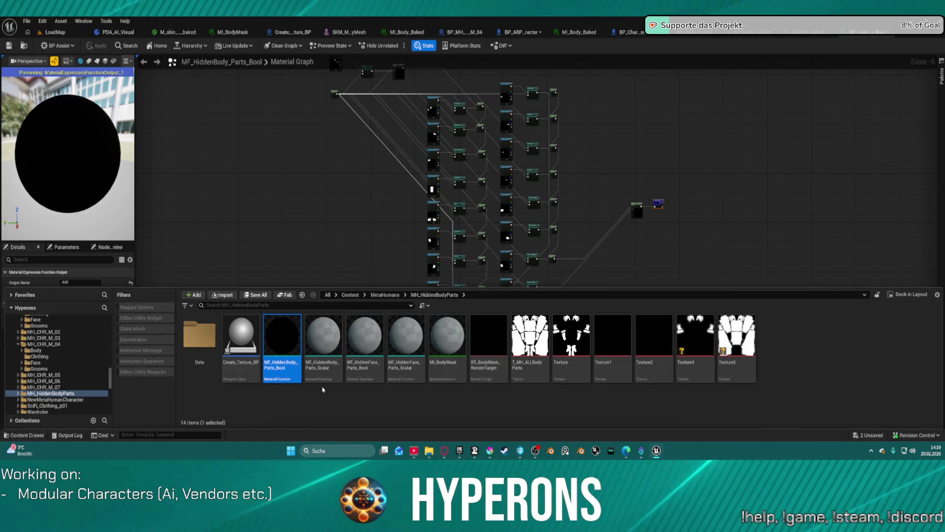
pyautogui.doubleClick(458, 370)
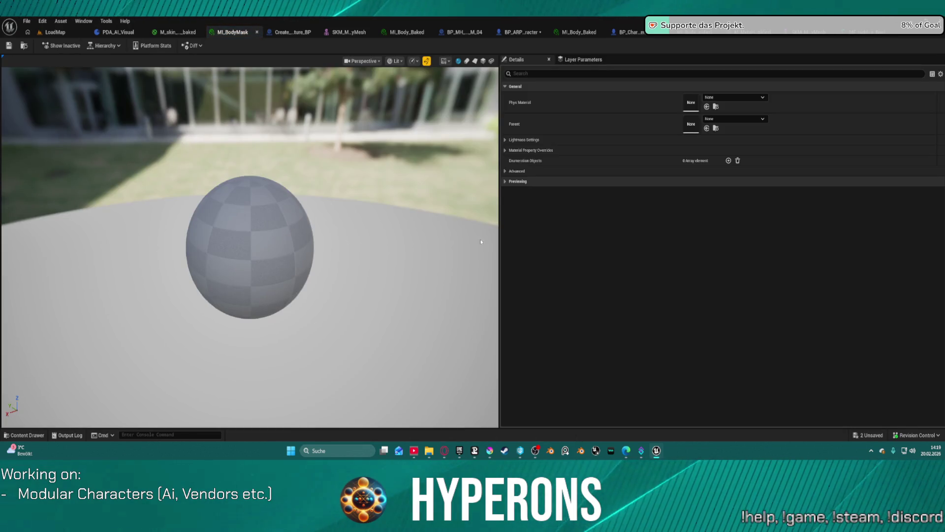
# Check MI_BodyMask's Hierarchy for a parent and cycle through the open editor tabs.
pyautogui.click(108, 47)
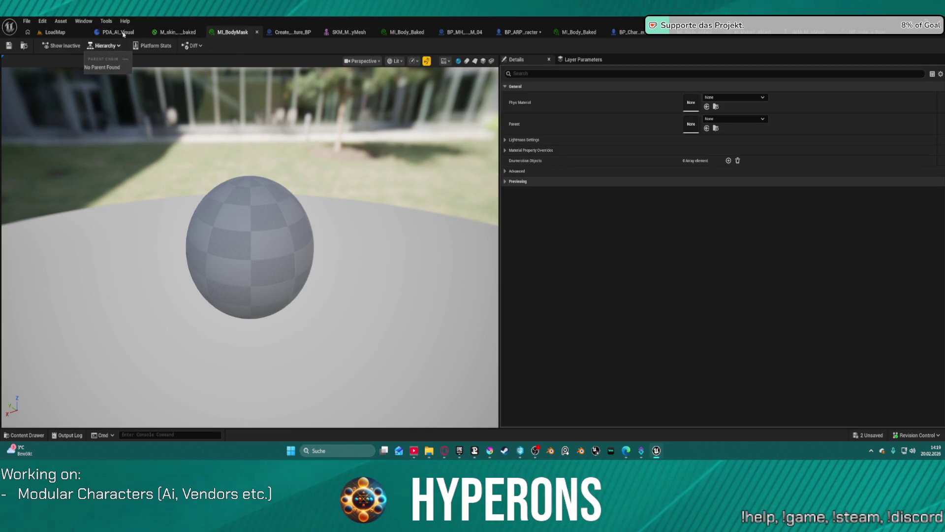
pyautogui.click(77, 33)
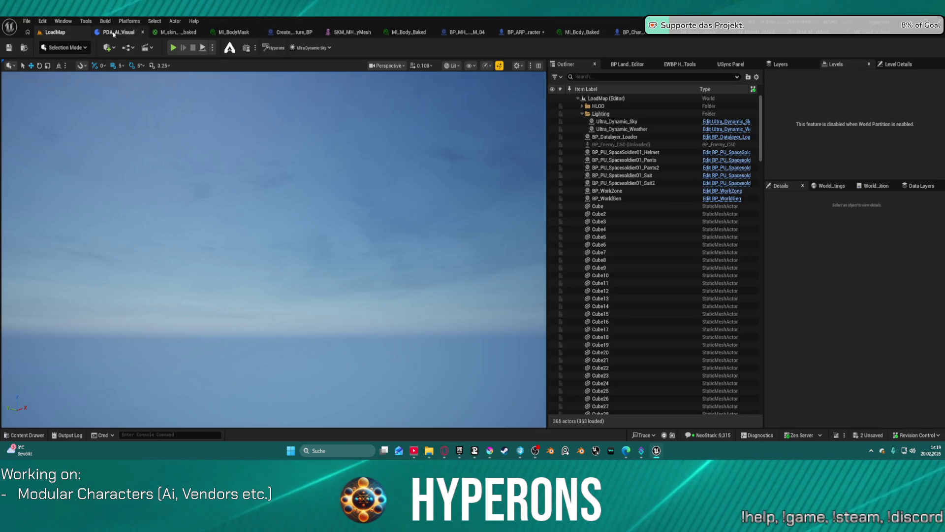
pyautogui.click(166, 33)
pyautogui.click(240, 32)
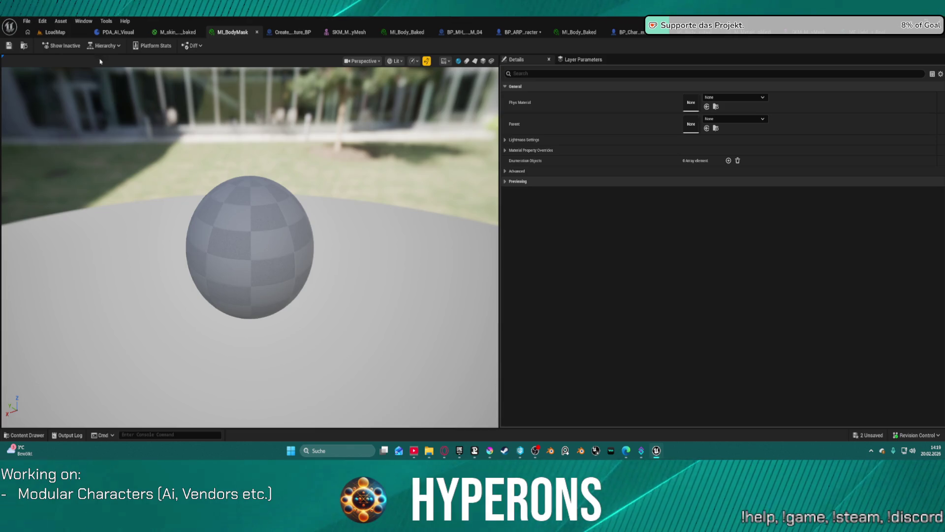
pyautogui.click(112, 33)
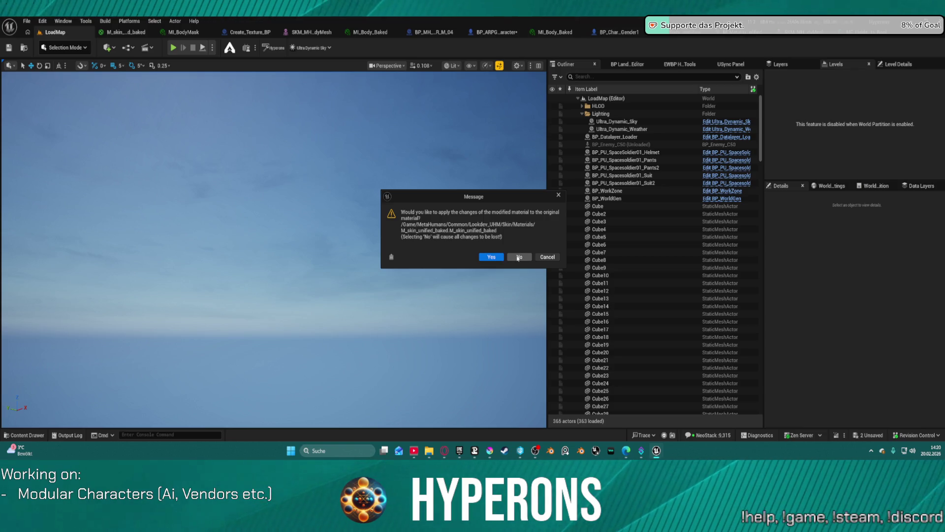
pyautogui.click(518, 258)
pyautogui.click(485, 318)
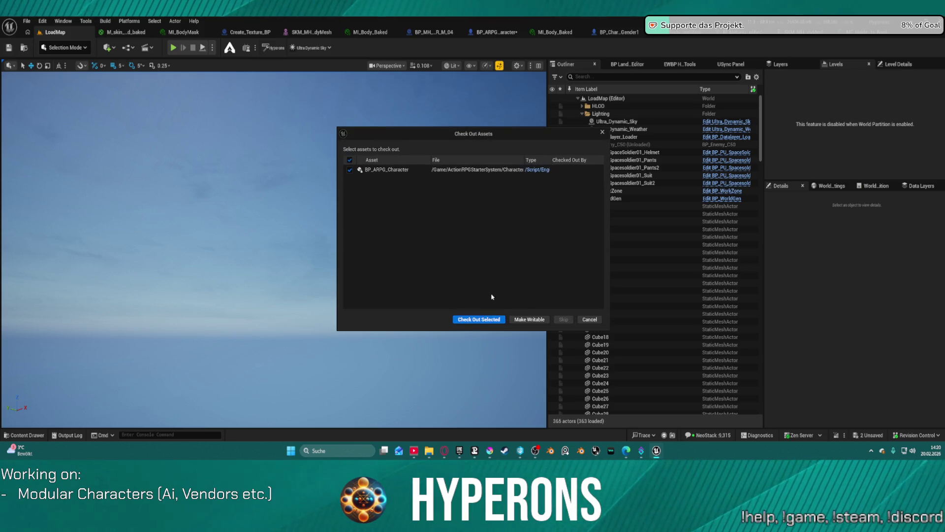
pyautogui.click(492, 320)
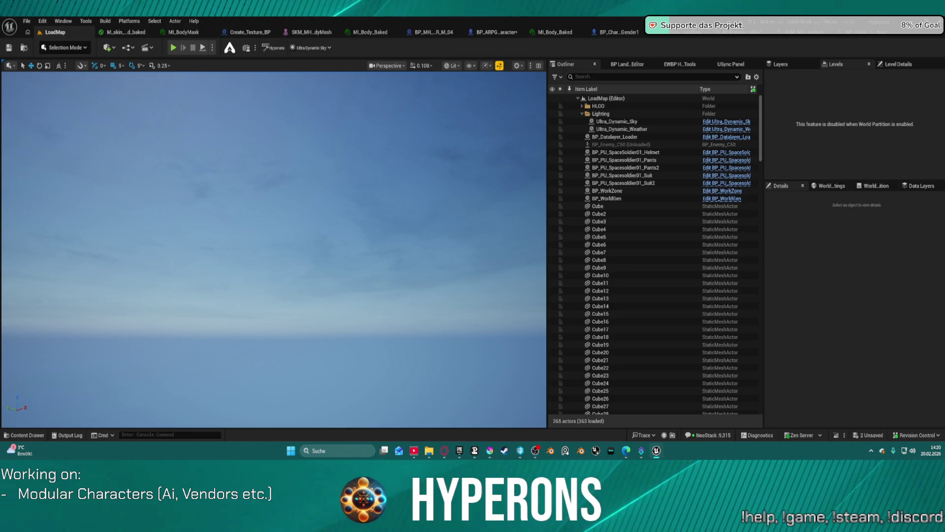
pyautogui.click(520, 451)
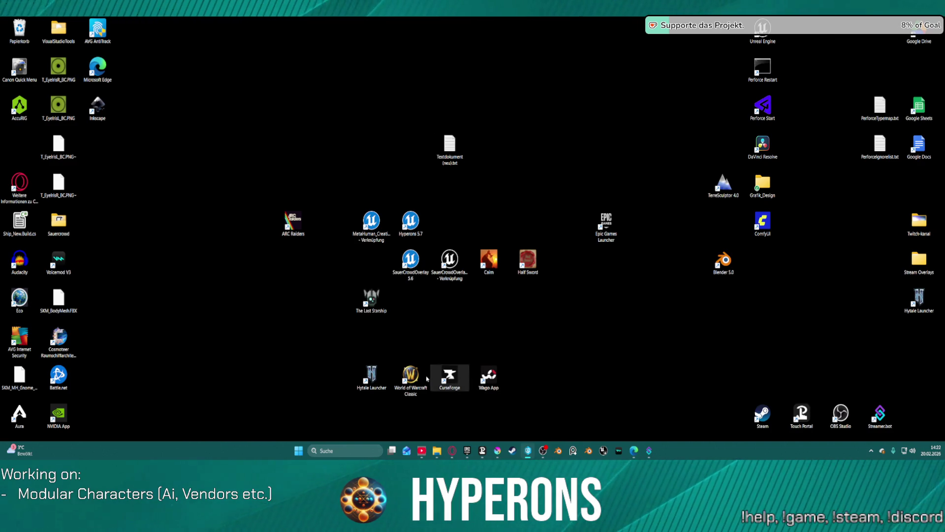
# Return to the Unreal Editor via the Hyperons 5.7 project shortcut.
pyautogui.moveTo(478, 455)
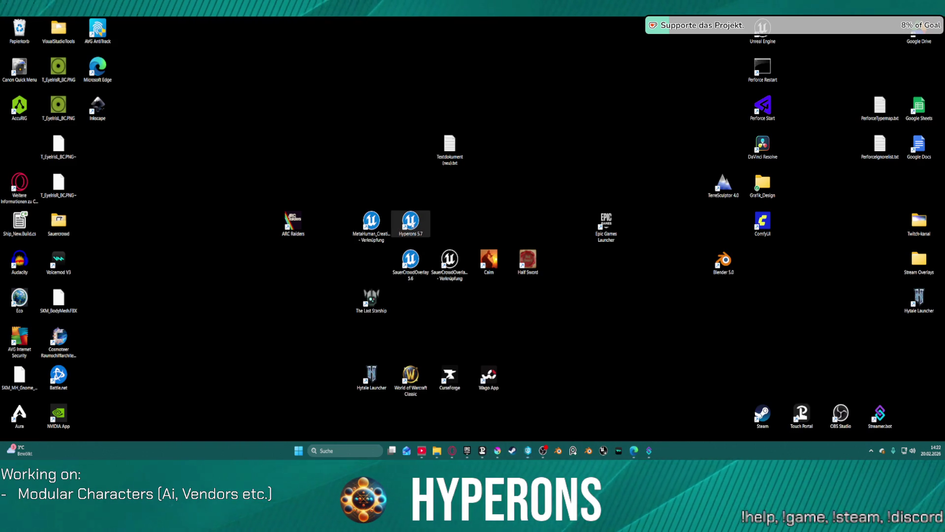
pyautogui.click(411, 222)
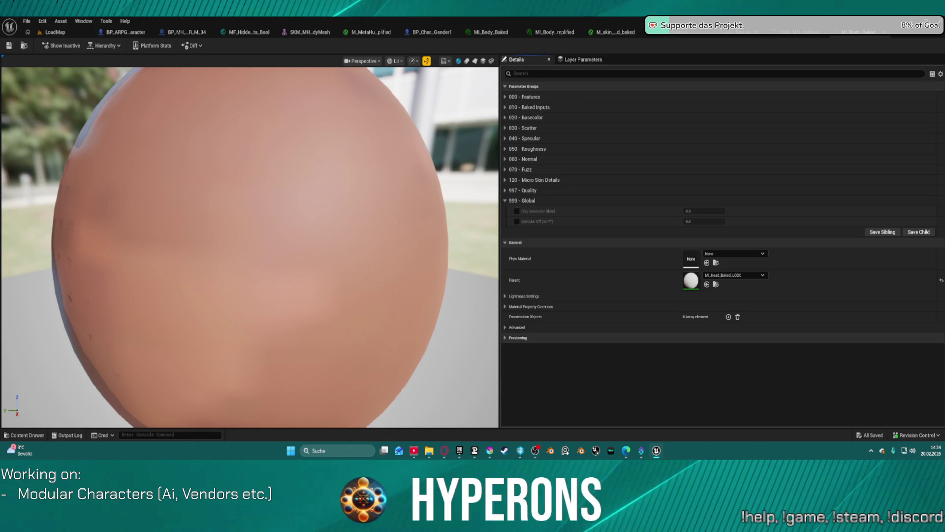
# Open parent material M_skin_unified_baked from the instance's Hierarchy dropdown.
pyautogui.click(56, 33)
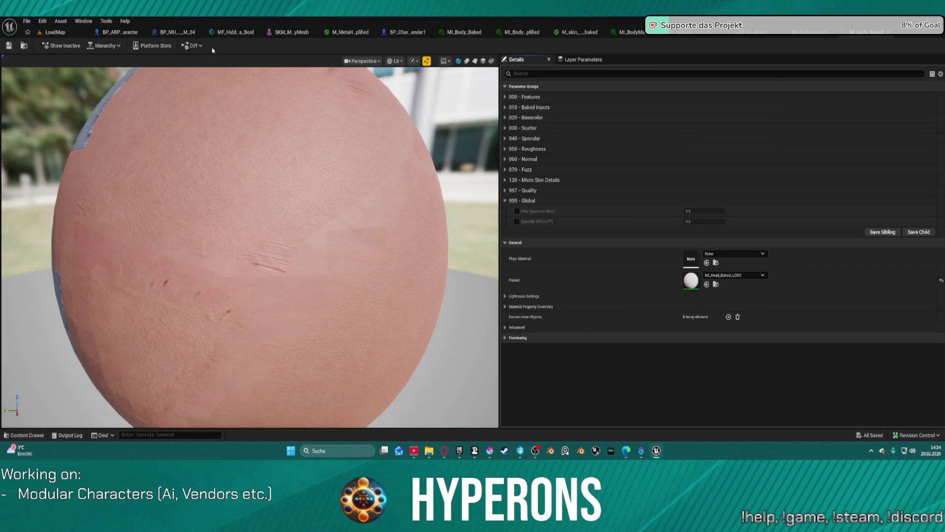
pyautogui.click(104, 45)
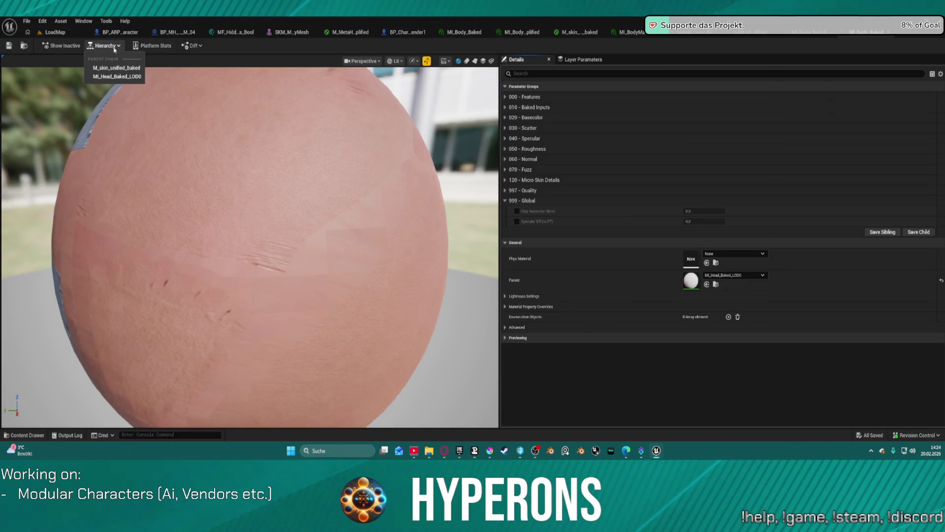
pyautogui.click(134, 69)
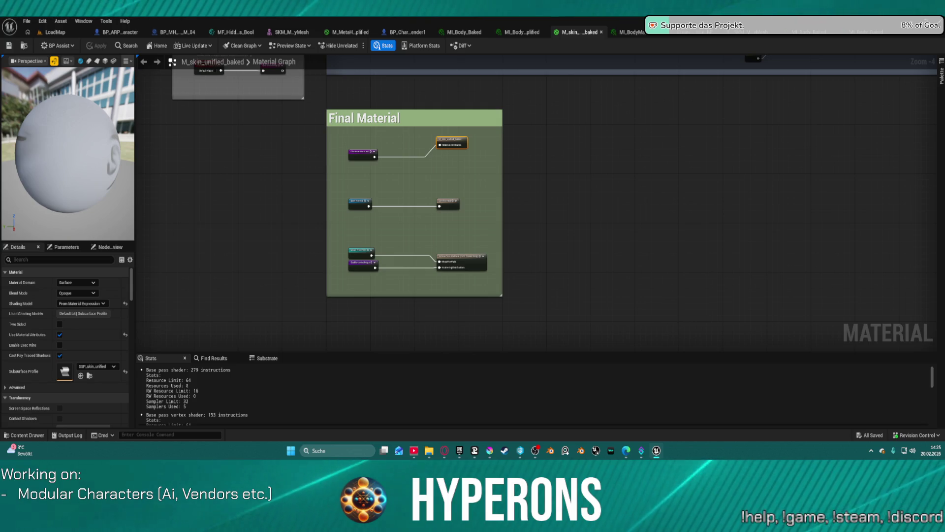
# Find every use of the Live Functions MA reroute in M_skin_HiddenBodyParts.
pyautogui.scroll(-5, 435, 158)
pyautogui.scroll(3, 535, 186)
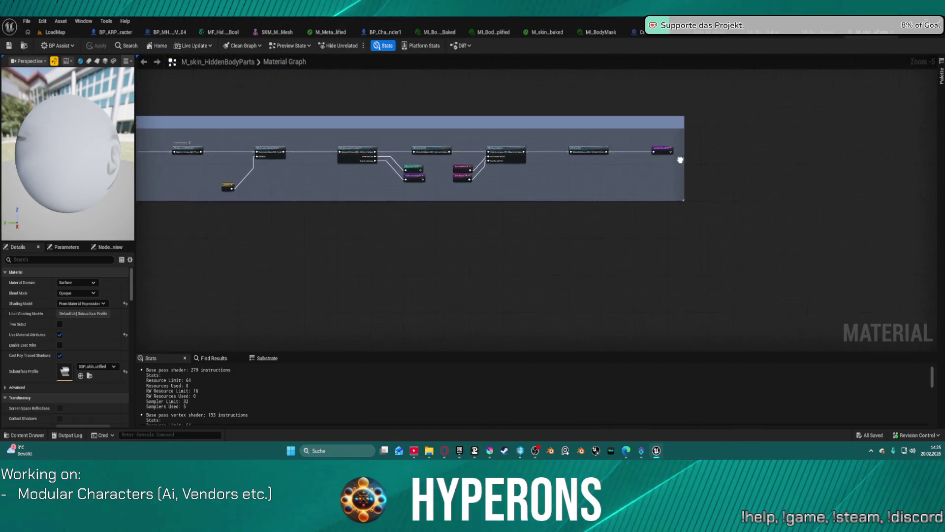
pyautogui.scroll(-10, 535, 186)
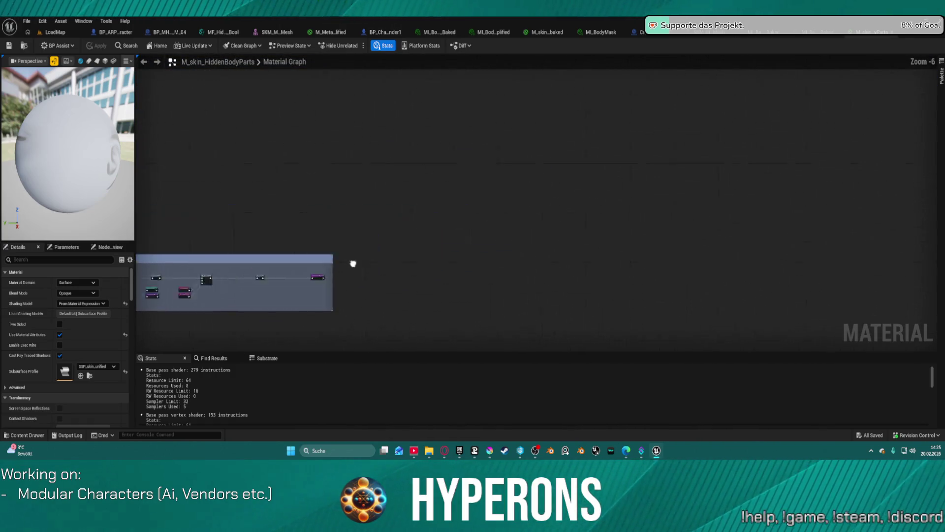
pyautogui.scroll(13, 421, 207)
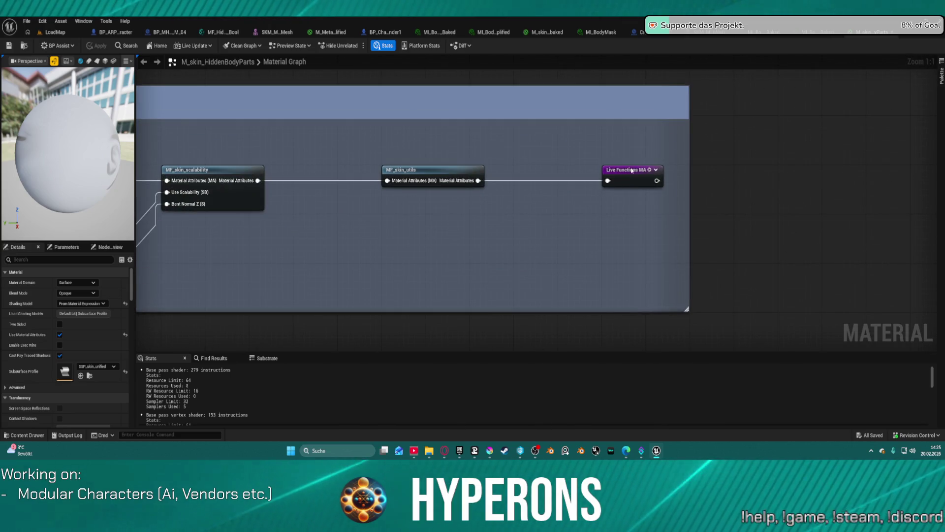
pyautogui.doubleClick(625, 170)
# Align the material output node with Live Functions MA and bring the MF_skin chain into view.
pyautogui.scroll(-6, 493, 227)
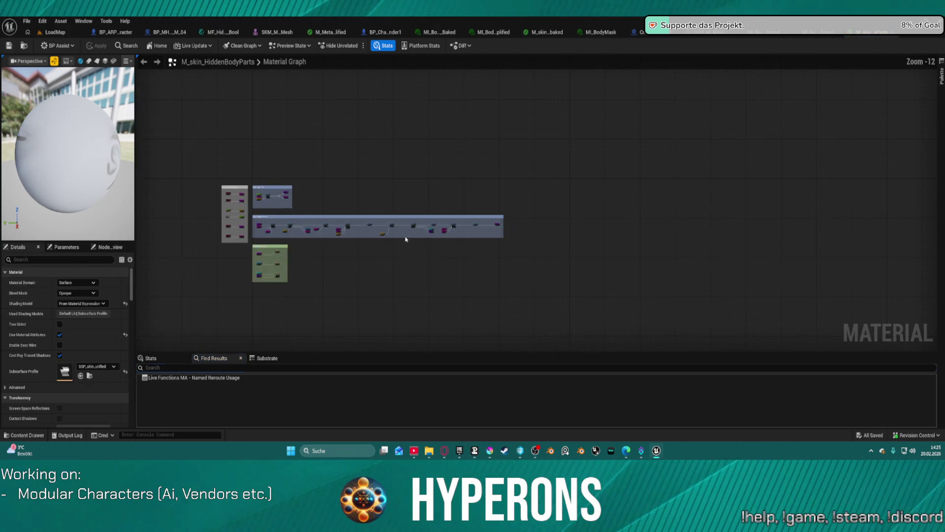
pyautogui.scroll(-2, 368, 249)
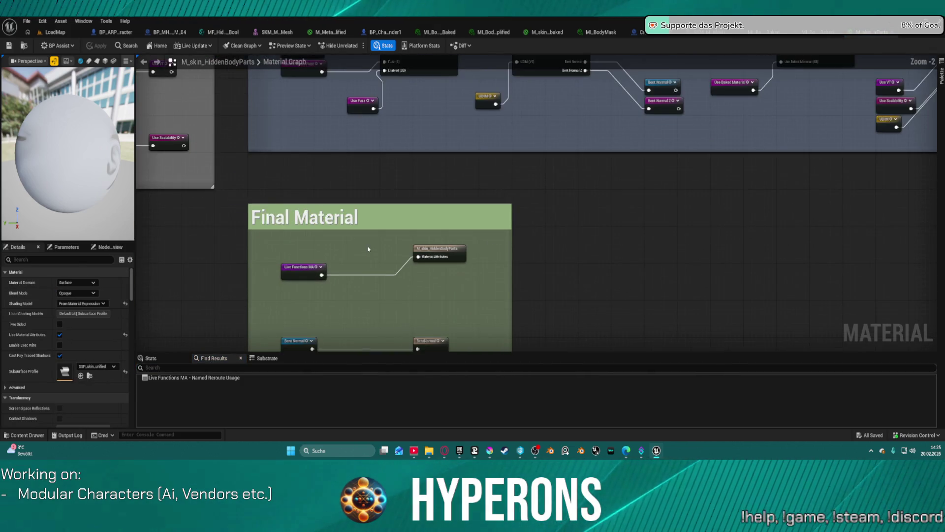
pyautogui.scroll(1, 419, 246)
pyautogui.scroll(2, 419, 246)
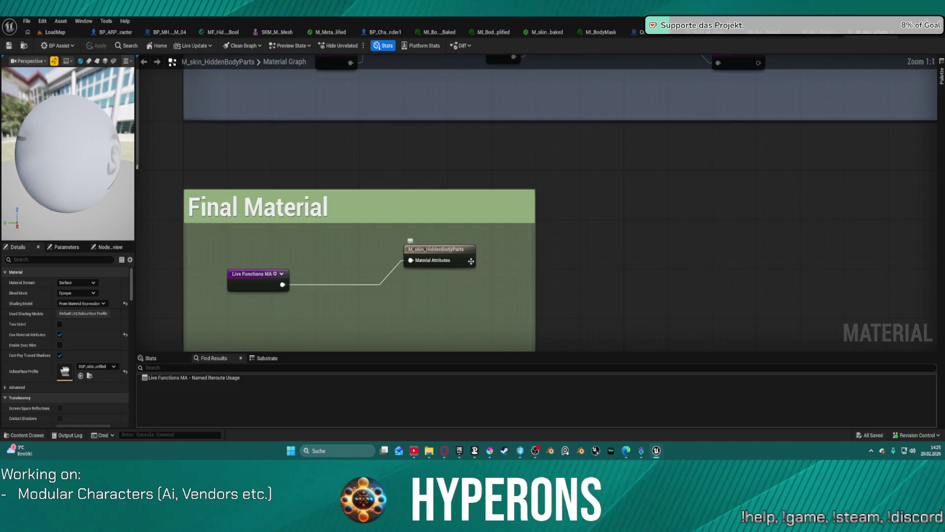
pyautogui.moveTo(436, 262)
pyautogui.mouseDown()
pyautogui.moveTo(436, 284)
pyautogui.moveTo(568, 190)
pyautogui.mouseUp()
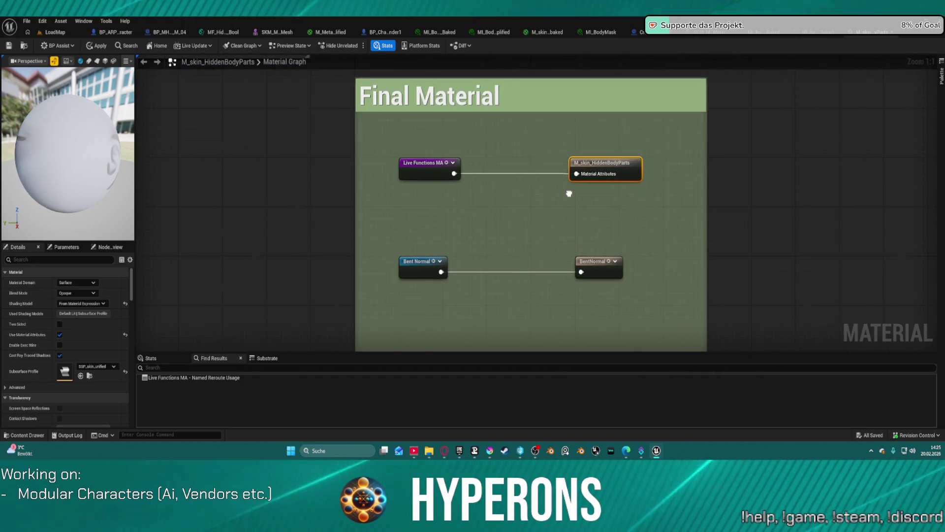
pyautogui.scroll(-2, 677, 164)
pyautogui.moveTo(770, 165)
pyautogui.mouseDown()
pyautogui.moveTo(760, 69)
pyautogui.moveTo(376, 348)
pyautogui.moveTo(221, 408)
pyautogui.mouseUp()
pyautogui.moveTo(591, 222); pyautogui.dragTo(366, 194)
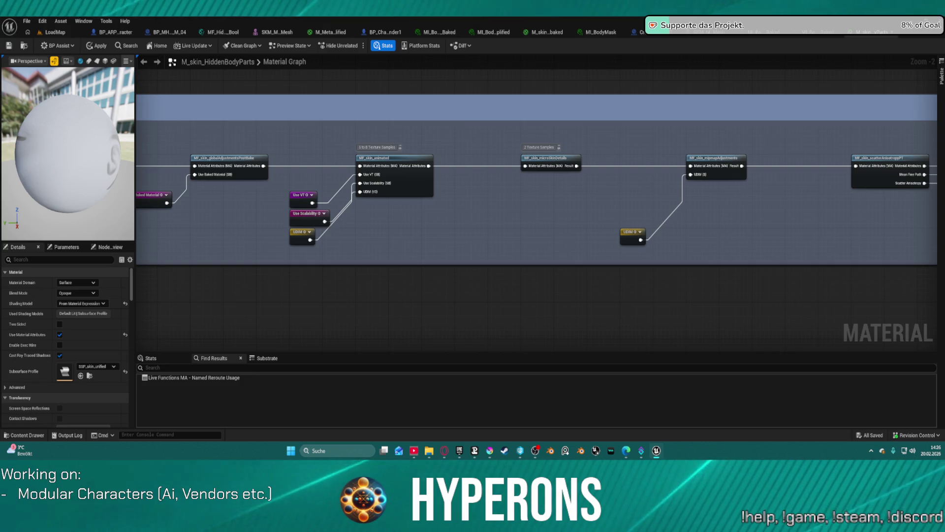
# Add MF_HiddenBody_Parts_Scalar and MF_HiddenFace_Parts_Scalar and arrange them inside the comment area.
pyautogui.moveTo(568, 243)
pyautogui.mouseDown()
pyautogui.moveTo(563, 285)
pyautogui.moveTo(688, 278)
pyautogui.mouseUp()
pyautogui.moveTo(586, 281)
pyautogui.mouseDown()
pyautogui.moveTo(534, 280)
pyautogui.moveTo(544, 281)
pyautogui.mouseUp()
pyautogui.moveTo(689, 266); pyautogui.dragTo(630, 290)
pyautogui.moveTo(557, 281); pyautogui.dragTo(549, 293)
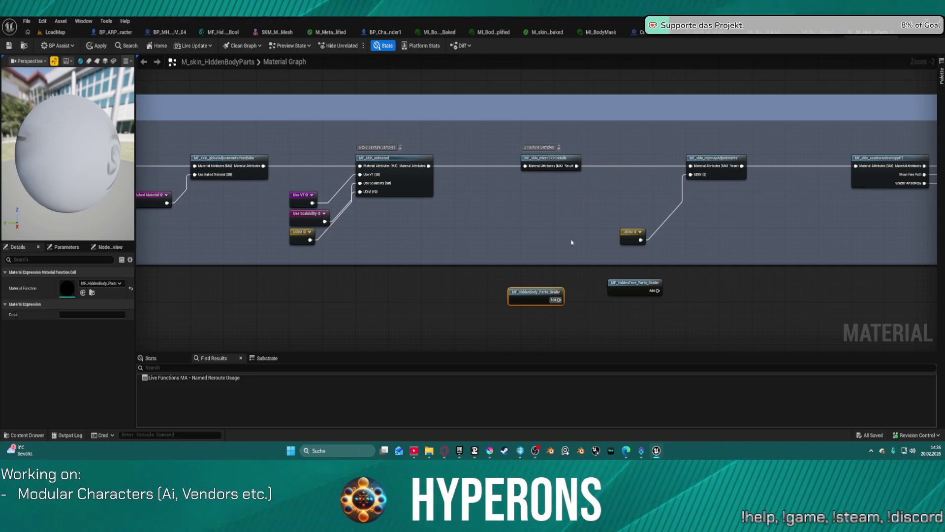
pyautogui.moveTo(628, 233)
pyautogui.mouseDown()
pyautogui.moveTo(687, 200)
pyautogui.moveTo(697, 207)
pyautogui.mouseUp()
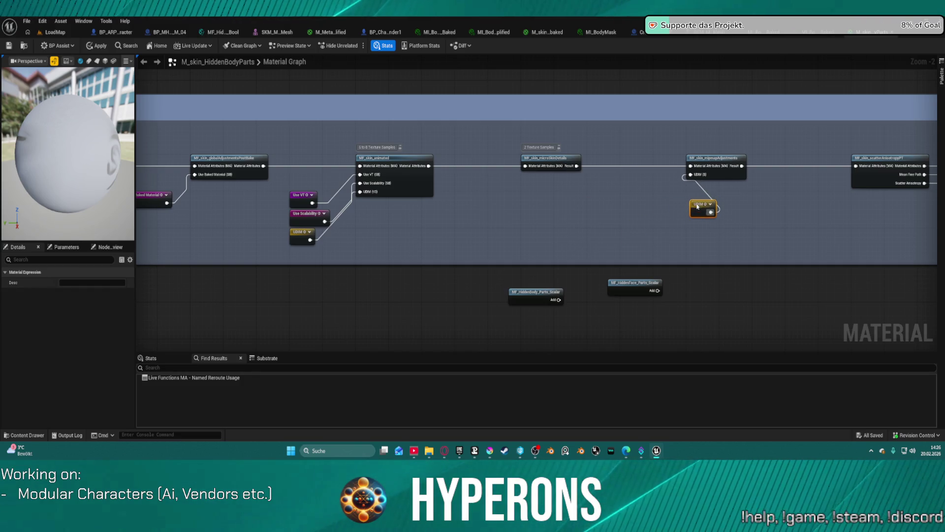
pyautogui.moveTo(535, 295); pyautogui.dragTo(526, 219)
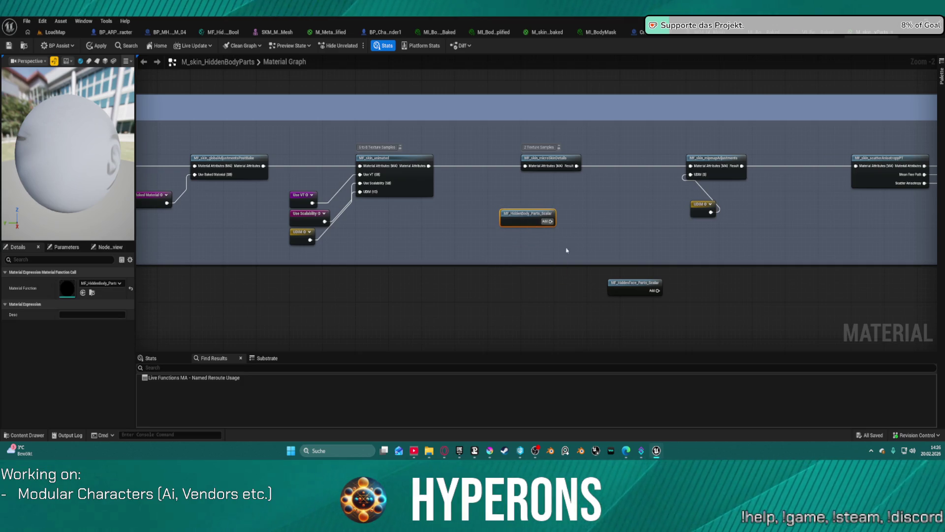
pyautogui.moveTo(623, 280); pyautogui.dragTo(615, 215)
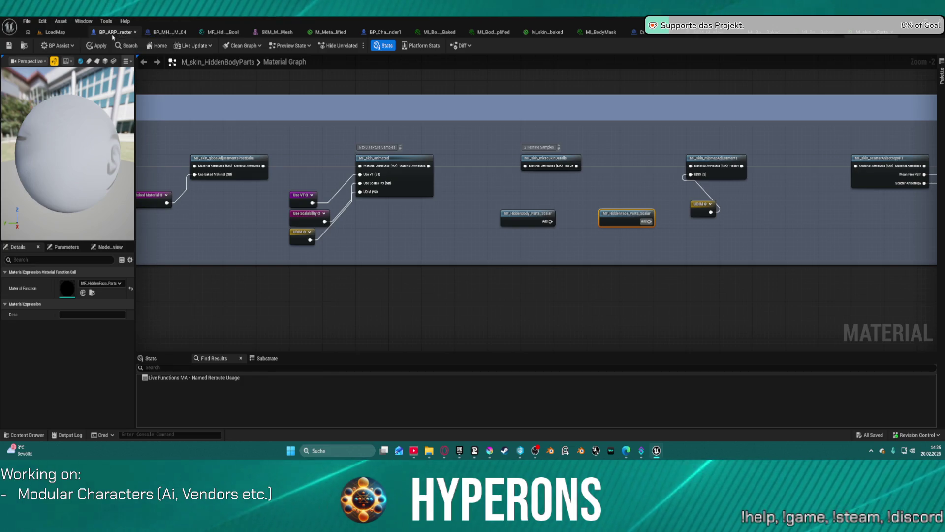
# Select the Body component in the BP_ARPG_Character Blueprint.
pyautogui.click(112, 35)
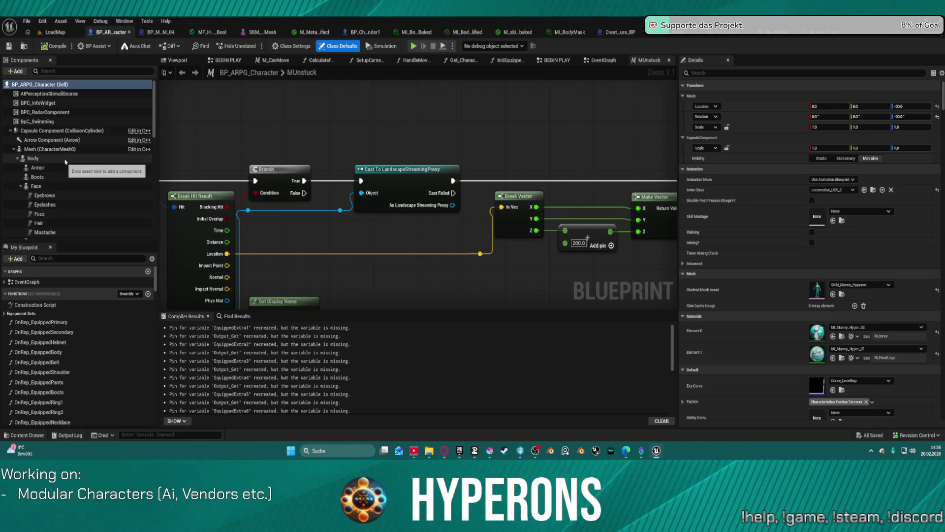
pyautogui.click(45, 158)
pyautogui.click(832, 300)
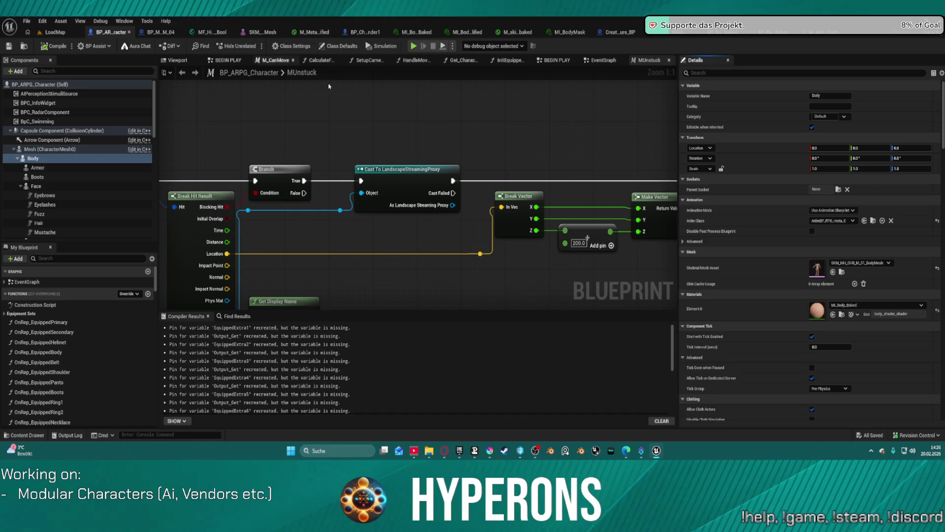
# Load the DEV_CharacterPreview level from File > Recent Levels.
pyautogui.click(57, 32)
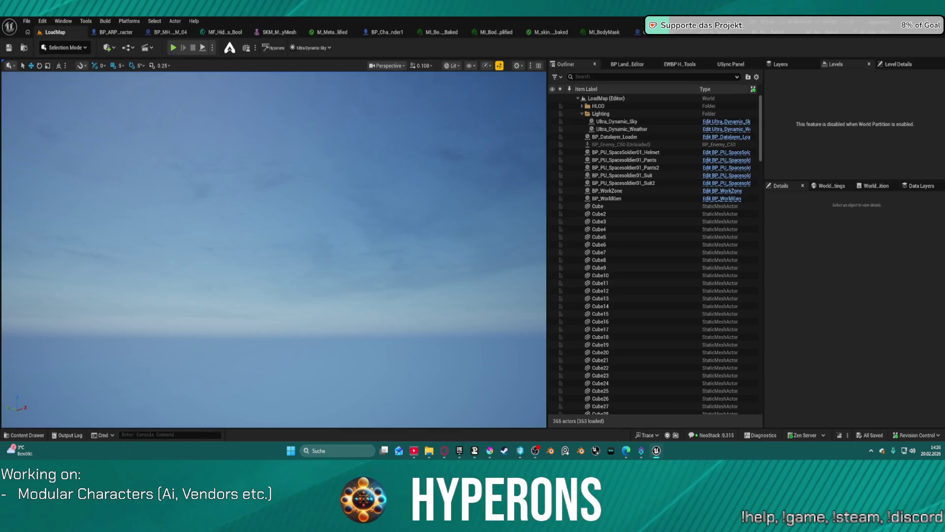
pyautogui.moveTo(88, 123); pyautogui.dragTo(88, 123)
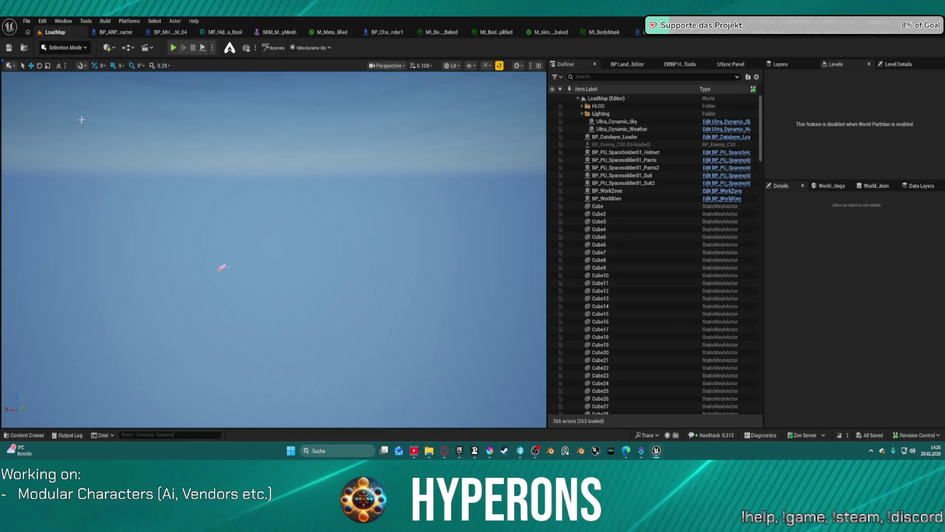
pyautogui.click(26, 21)
pyautogui.moveTo(74, 78)
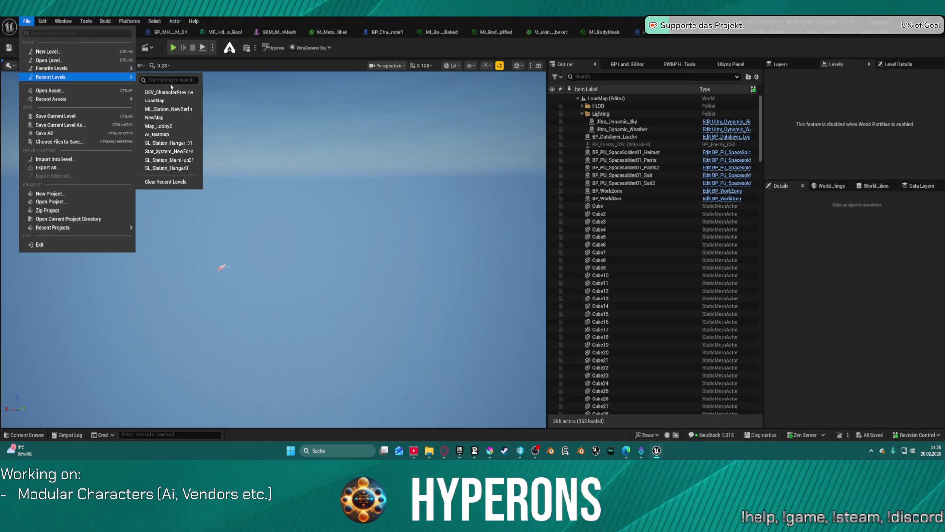
pyautogui.click(206, 101)
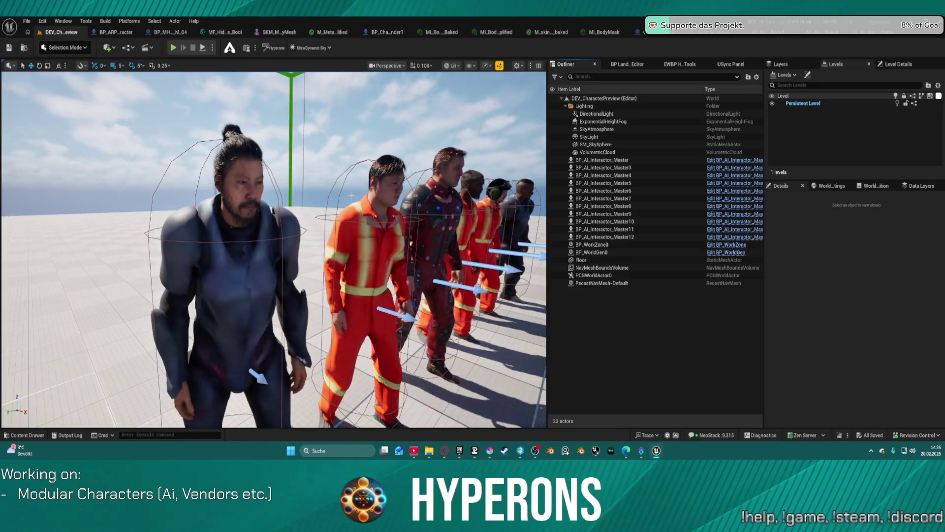
# Place SKM_MH_CHR_M_01_BodyMesh in the level, frame it, and add the face mesh.
pyautogui.press('d')
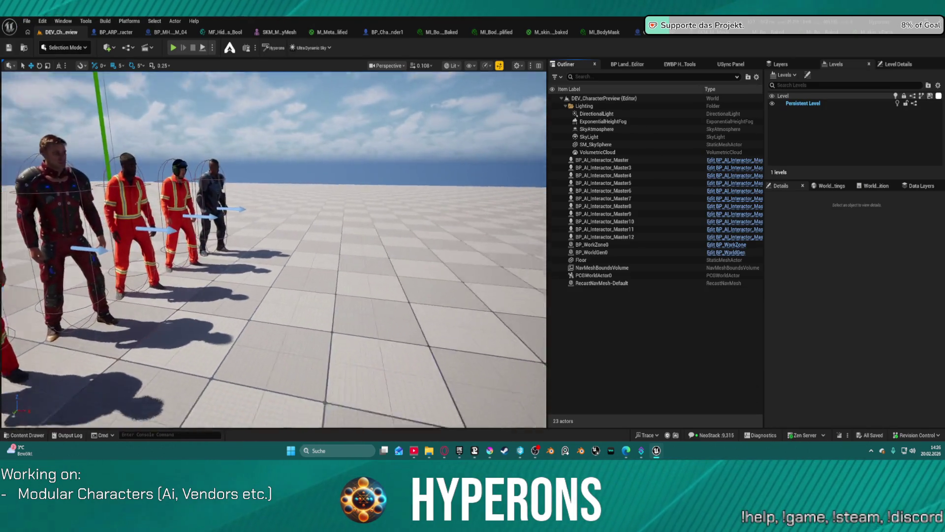
pyautogui.moveTo(544, 222)
pyautogui.mouseDown()
pyautogui.moveTo(454, 251)
pyautogui.moveTo(435, 330)
pyautogui.mouseUp()
pyautogui.press('f')
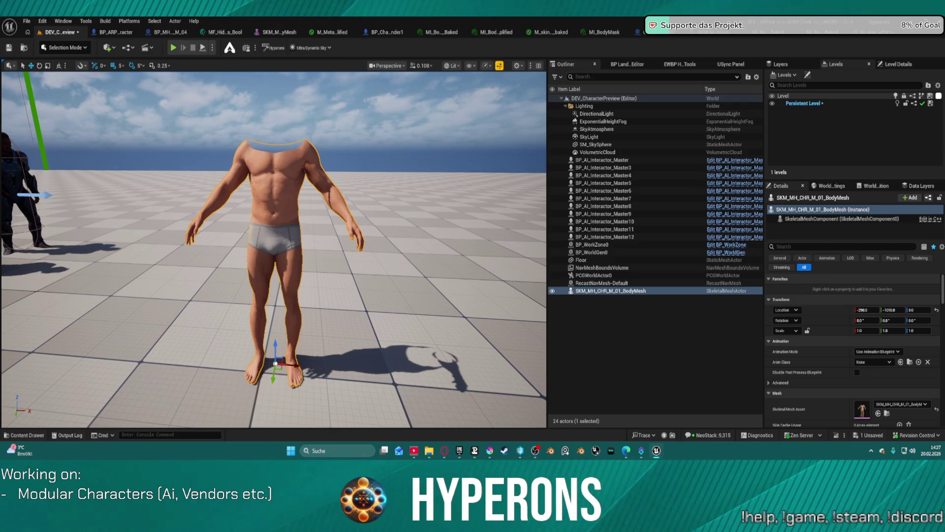
pyautogui.moveTo(862, 409)
pyautogui.mouseDown()
pyautogui.moveTo(380, 257)
pyautogui.moveTo(366, 291)
pyautogui.mouseUp()
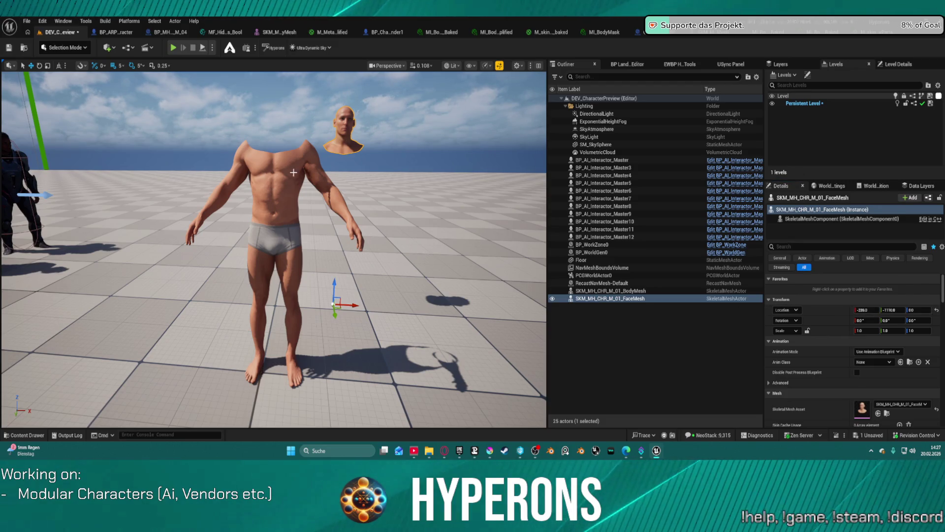
# Paste the body's location onto the face mesh so it sits on the neck.
pyautogui.click(676, 291)
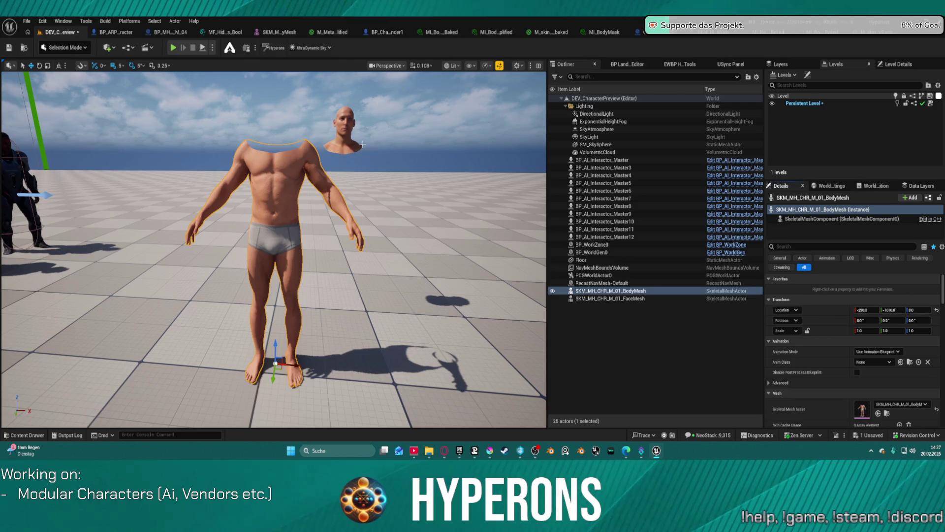
pyautogui.click(333, 136)
pyautogui.click(340, 129)
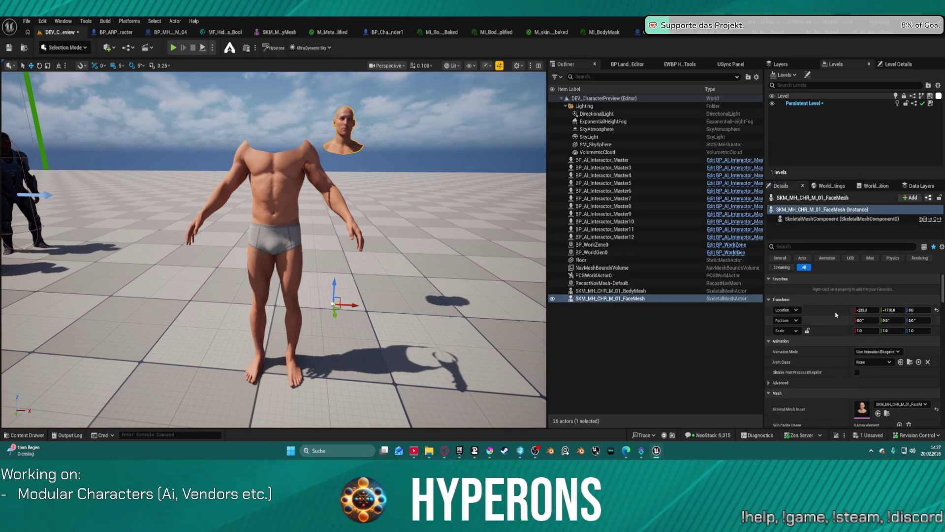
pyautogui.hotkey('ctrl', 'v')
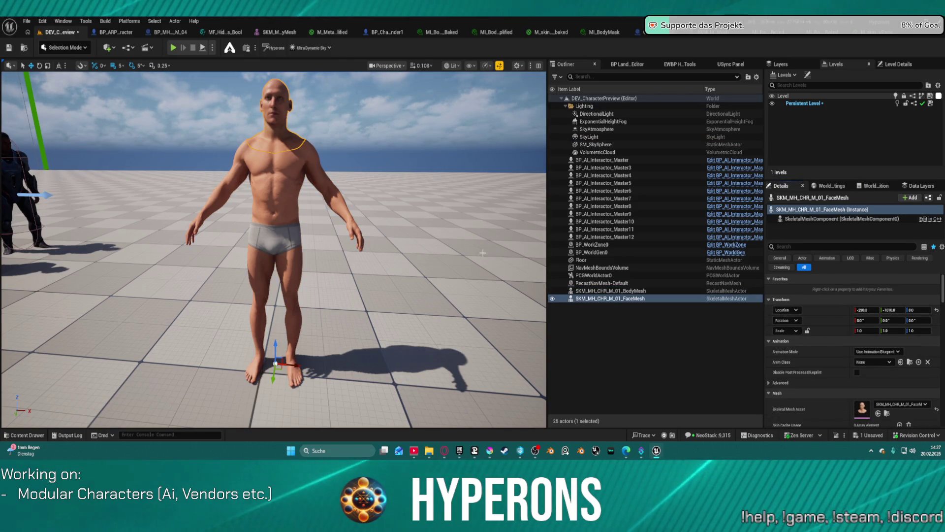
pyautogui.click(418, 295)
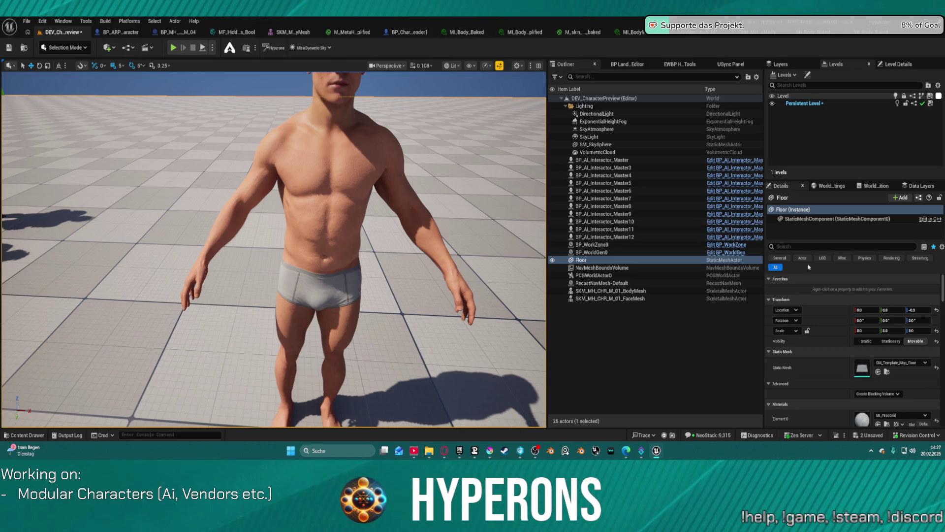
# Select the body mesh and go to its Materials Element 0 slot.
pyautogui.click(336, 140)
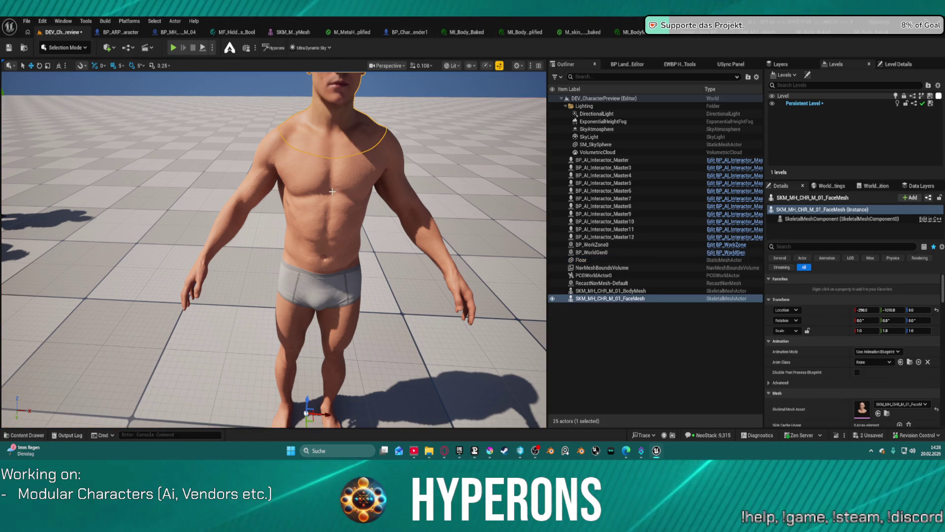
pyautogui.scroll(-1, 776, 361)
pyautogui.scroll(-10, 776, 361)
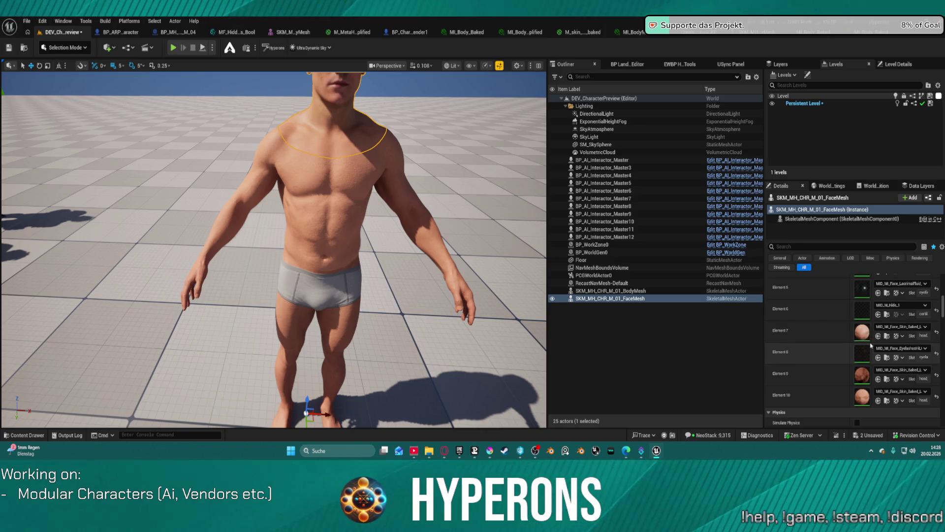
pyautogui.click(328, 216)
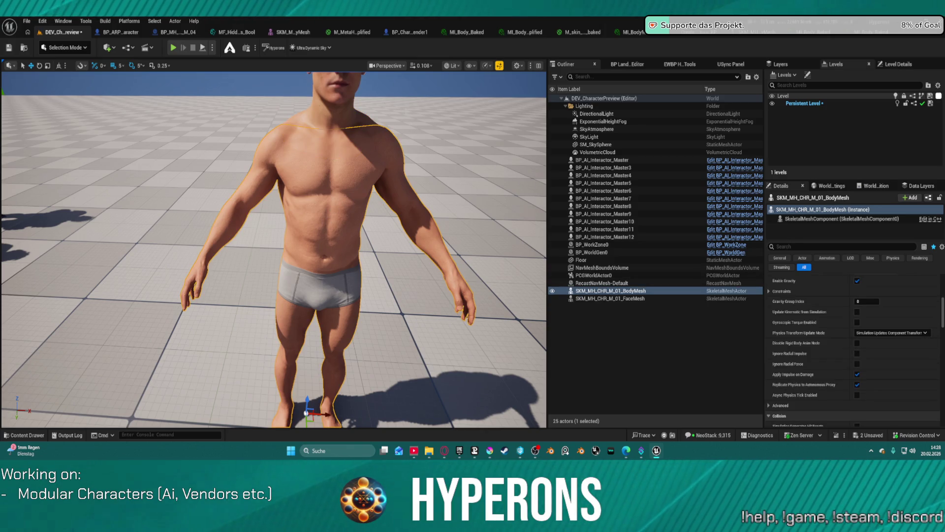
pyautogui.scroll(3, 889, 293)
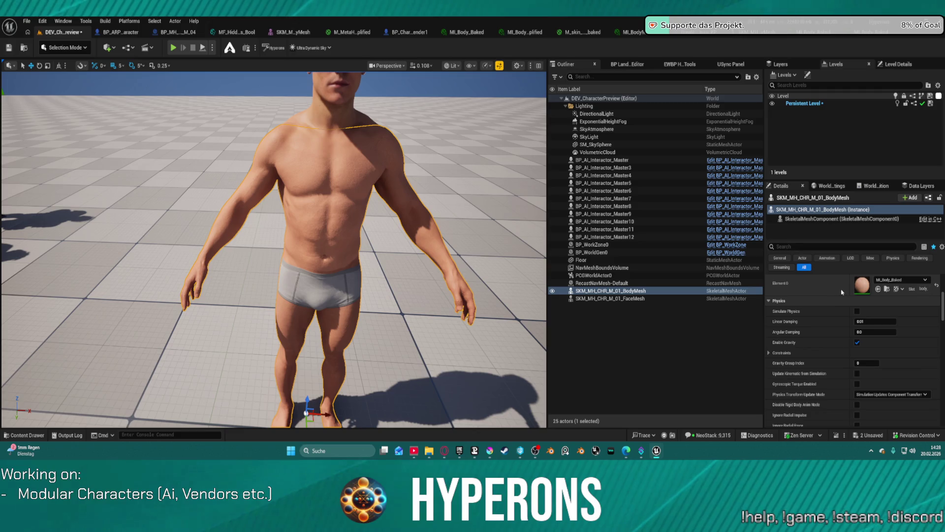
pyautogui.click(879, 289)
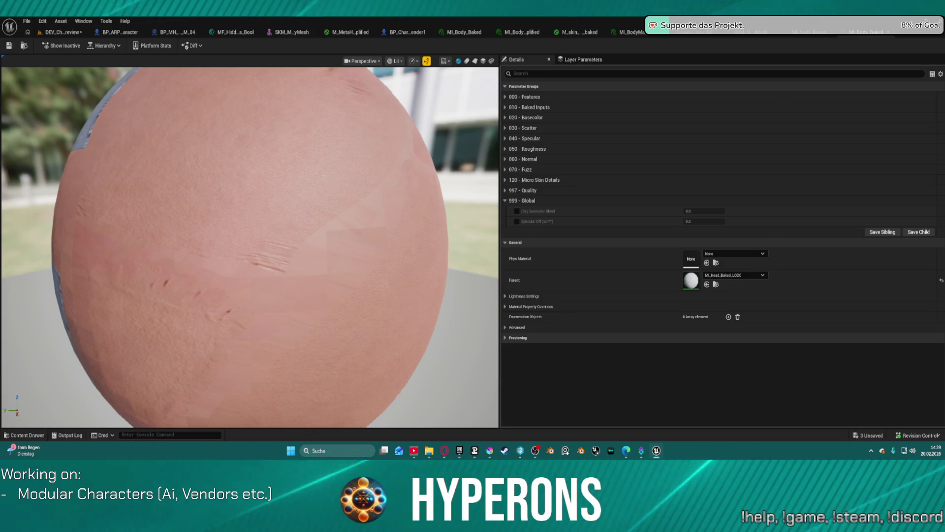
# Snap the M_skin_HiddenBodyParts_Inst material editor to the right half of the screen.
pyautogui.press('super+Right')
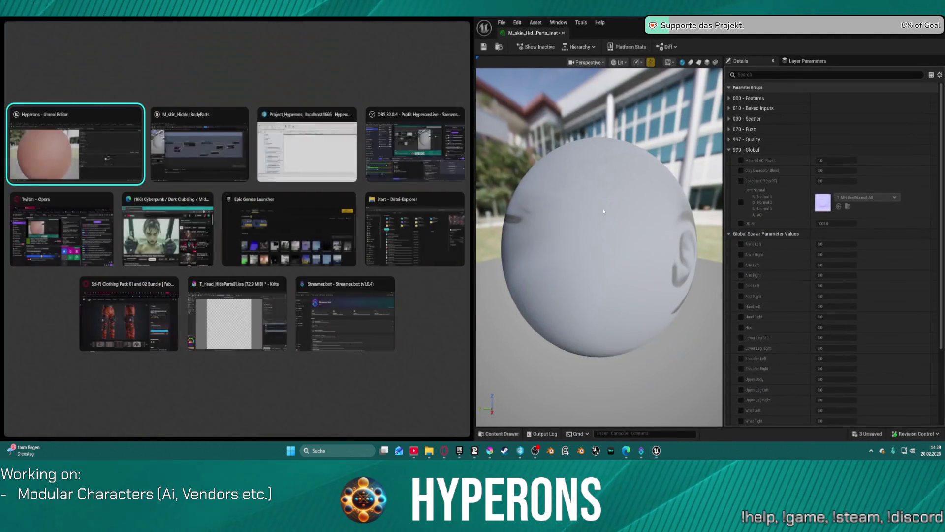
# Put the level editor on the left half and maximize its viewport.
pyautogui.click(98, 148)
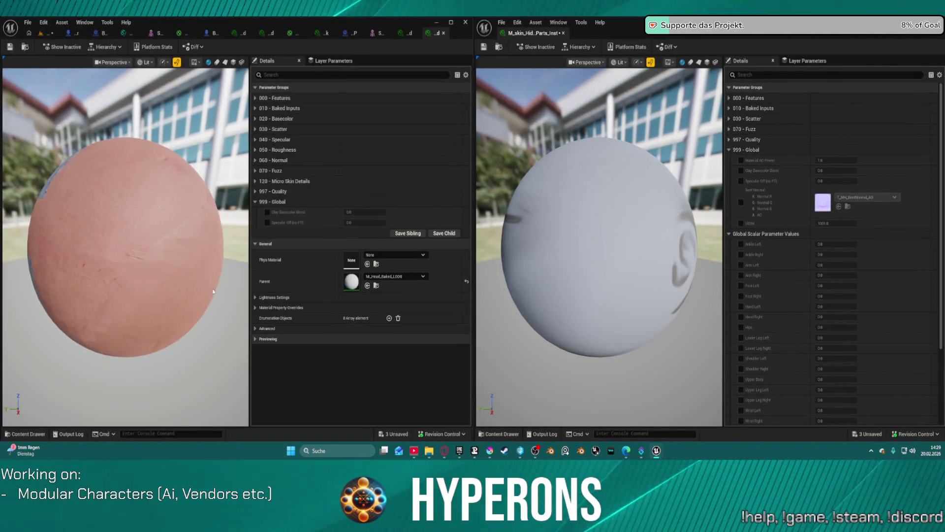
pyautogui.click(45, 33)
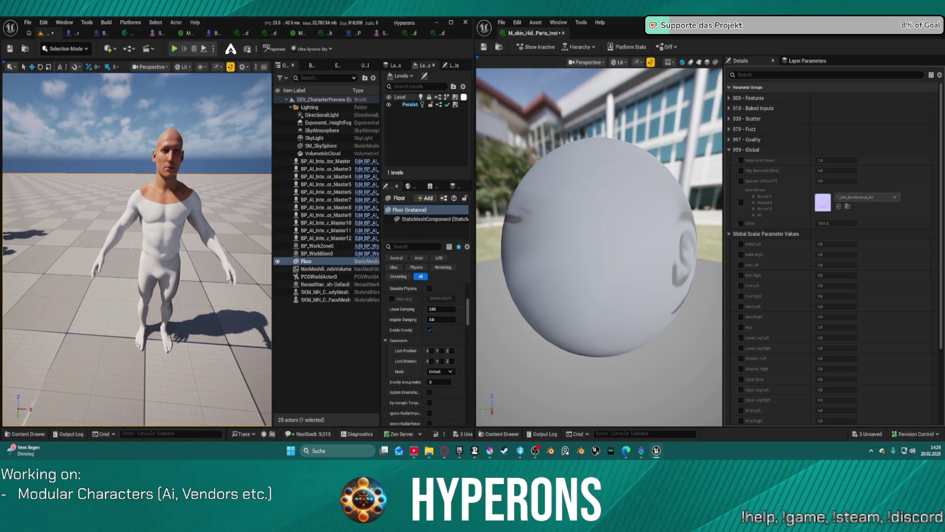
pyautogui.press('F11')
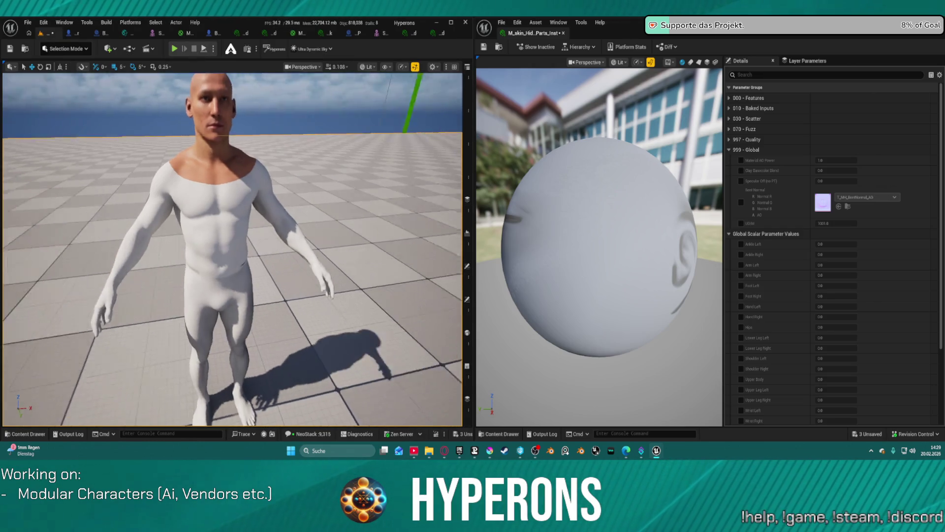
# Enable the Foot Right mask override and adjust its value.
pyautogui.scroll(-3, 659, 243)
pyautogui.scroll(-2, 746, 279)
pyautogui.scroll(-2, 746, 284)
pyautogui.click(741, 222)
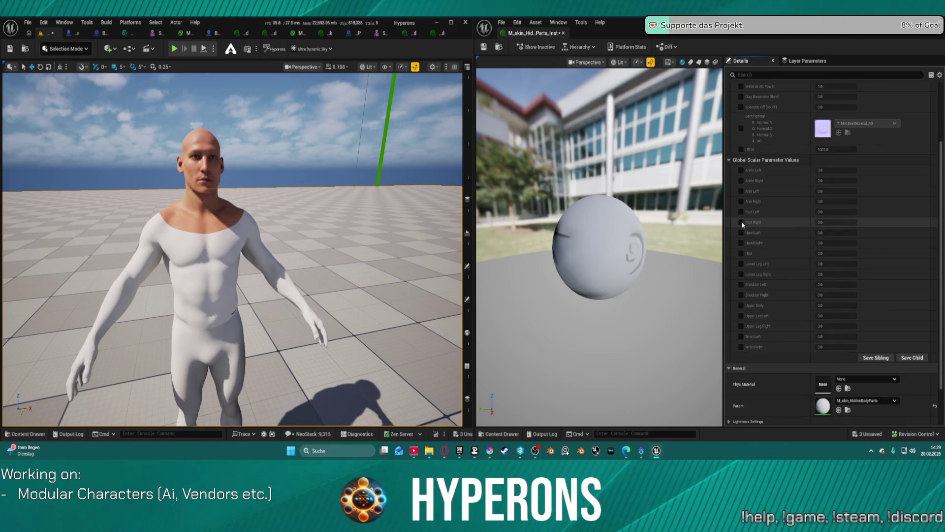
pyautogui.moveTo(232, 246)
pyautogui.mouseDown()
pyautogui.moveTo(231, 266)
pyautogui.moveTo(232, 211)
pyautogui.moveTo(231, 271)
pyautogui.mouseUp()
pyautogui.moveTo(836, 222)
pyautogui.mouseDown()
pyautogui.moveTo(852, 223)
pyautogui.moveTo(826, 222)
pyautogui.mouseUp()
pyautogui.click(826, 222)
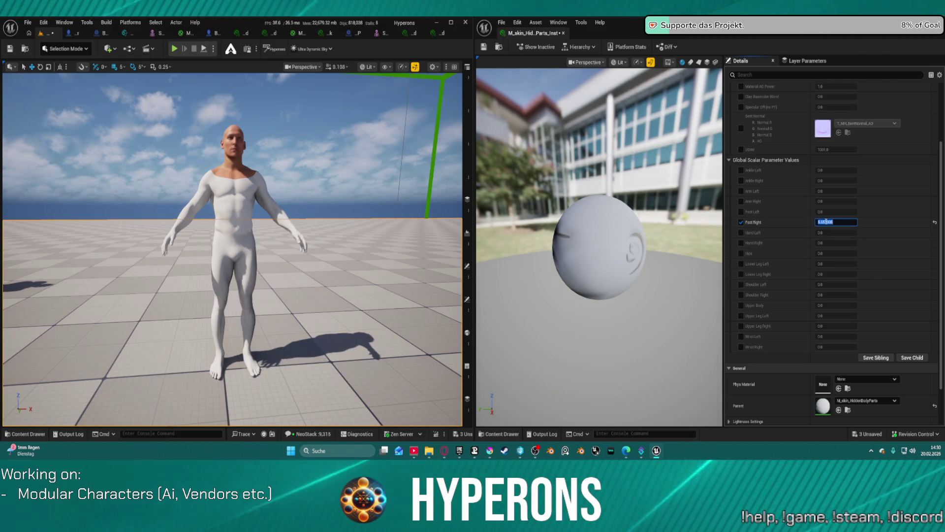
# Set Foot Right to 1.0 after previewing other values, and save the material instance.
pyautogui.write('1')
pyautogui.press('Return')
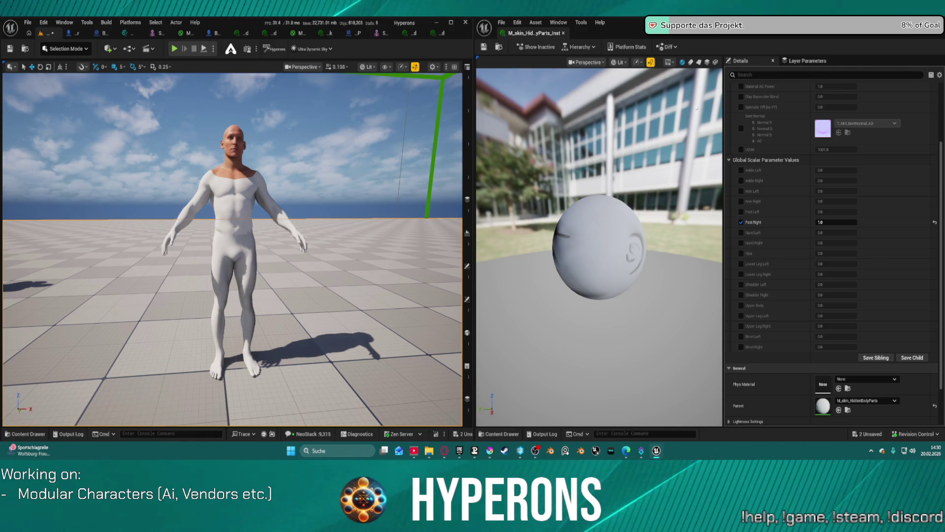
pyautogui.moveTo(836, 222)
pyautogui.mouseDown()
pyautogui.moveTo(819, 222)
pyautogui.moveTo(842, 226)
pyautogui.mouseUp()
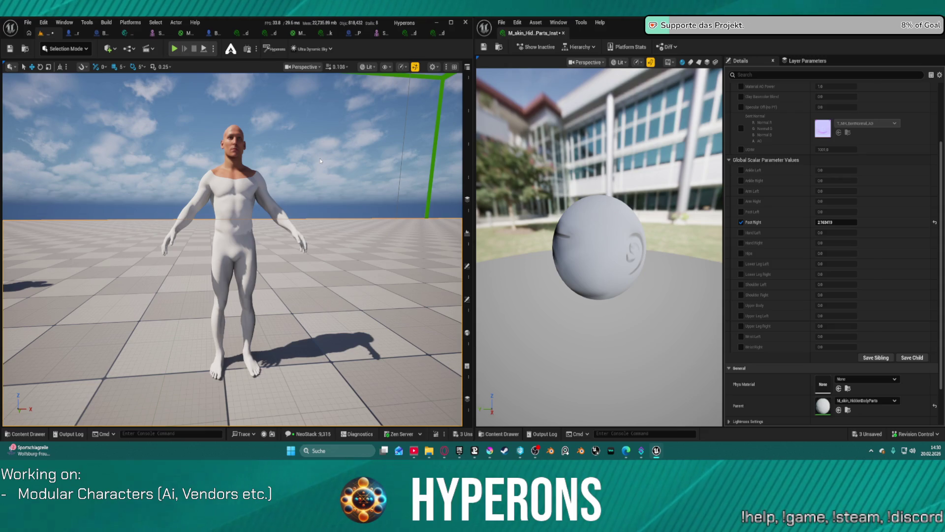
pyautogui.click(834, 222)
pyautogui.write('1')
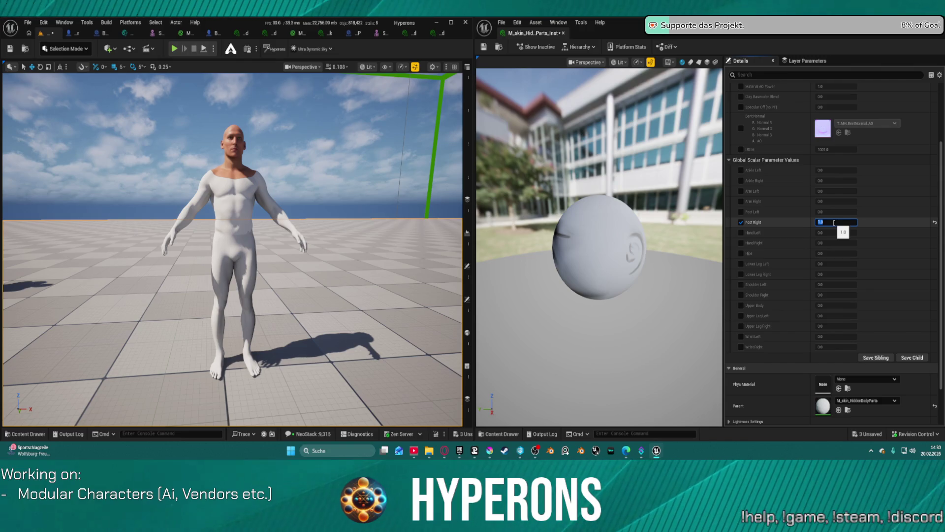
pyautogui.press('Return')
pyautogui.click(484, 48)
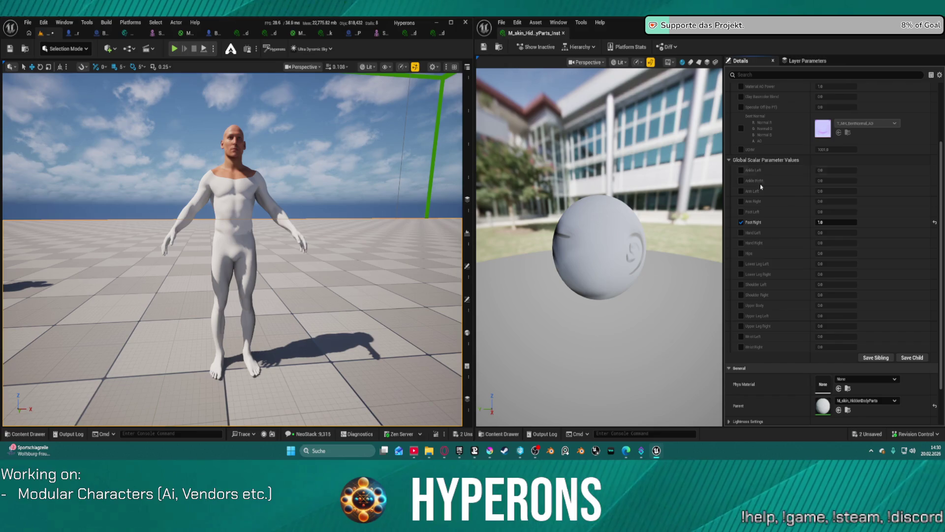
# Enable the Shoulder Right override at 1.0 and save the instance again.
pyautogui.click(741, 295)
pyautogui.click(851, 293)
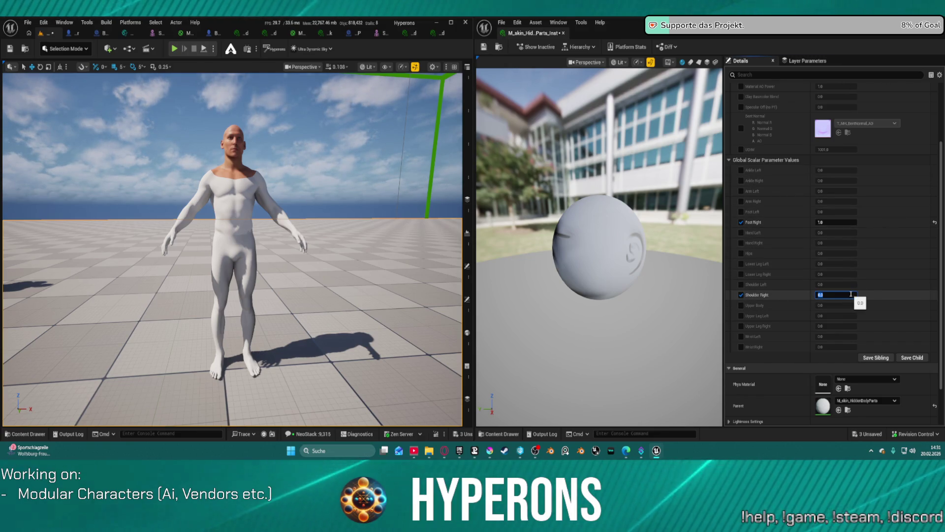
pyautogui.write('1')
pyautogui.press('Return')
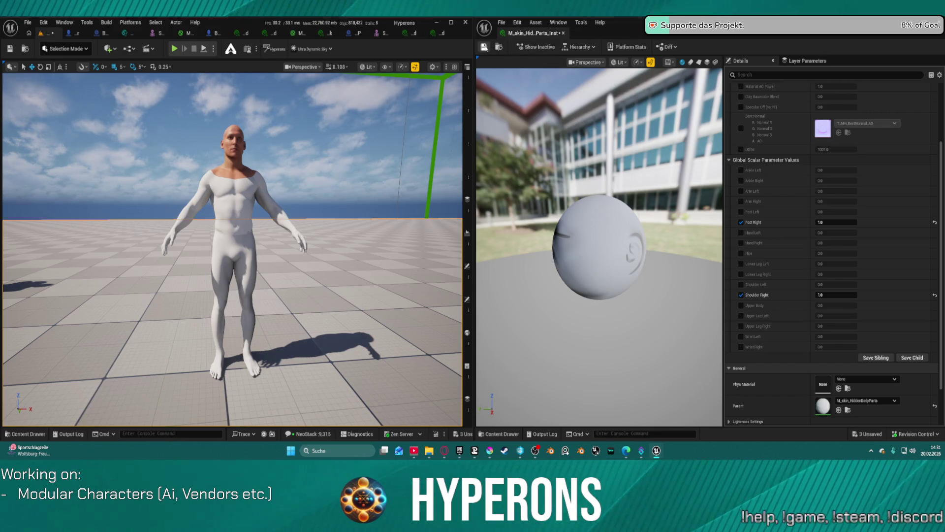
pyautogui.click(484, 47)
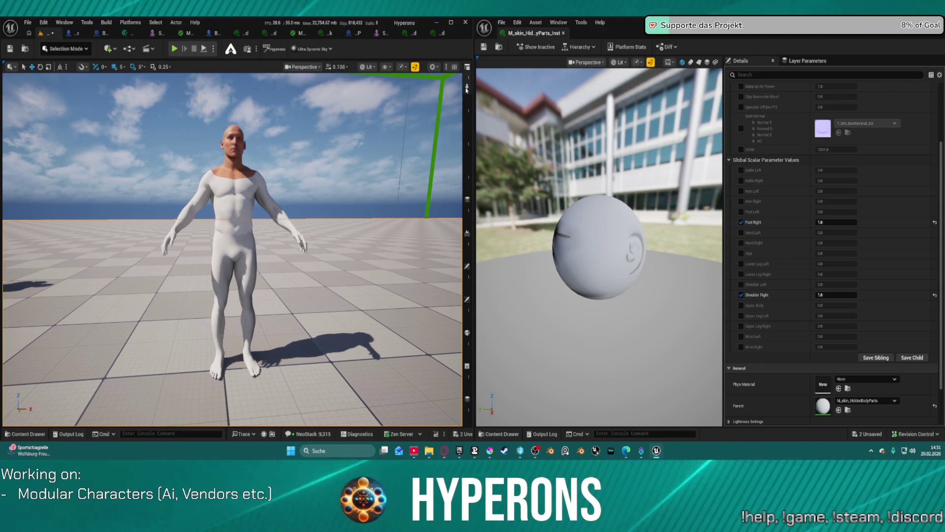
# On the MetaHuman body mesh, reset Element 0 and assign M_skin_HiddenBodyParts_Inst.
pyautogui.click(225, 205)
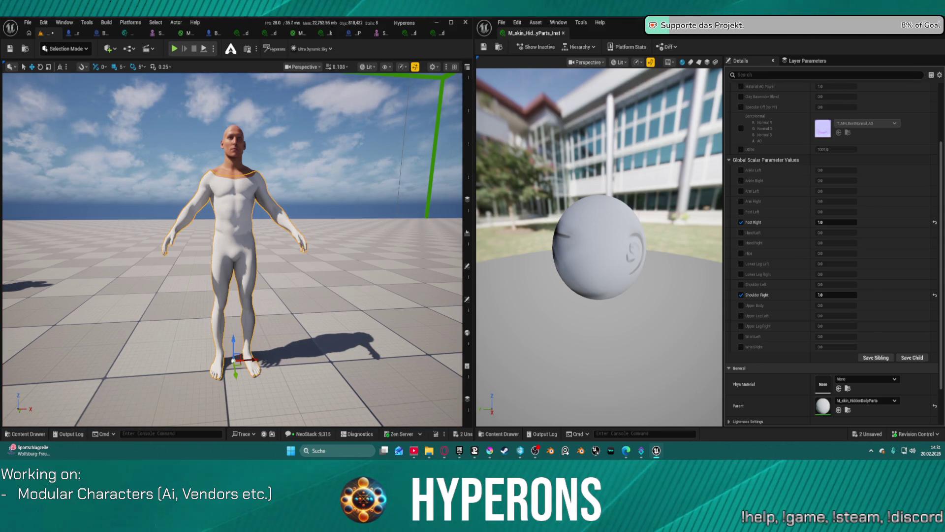
pyautogui.click(466, 85)
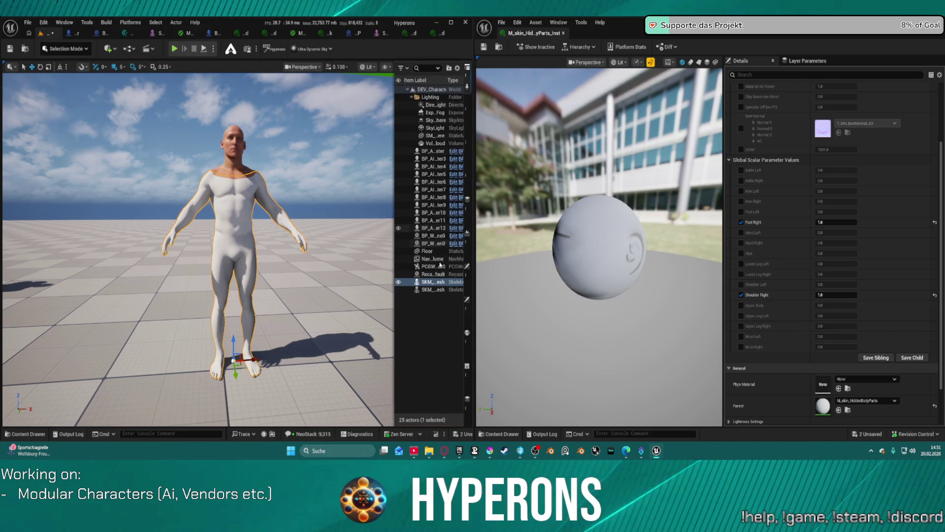
pyautogui.click(467, 318)
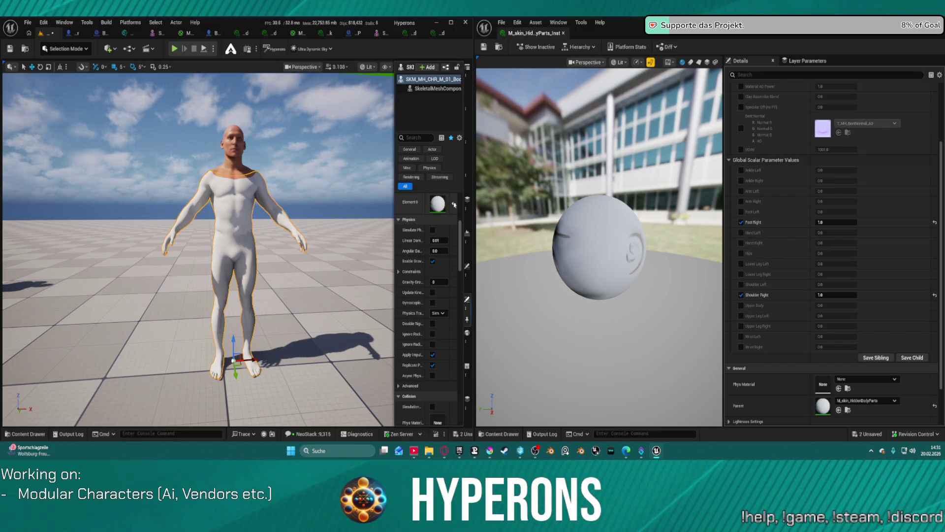
pyautogui.click(454, 204)
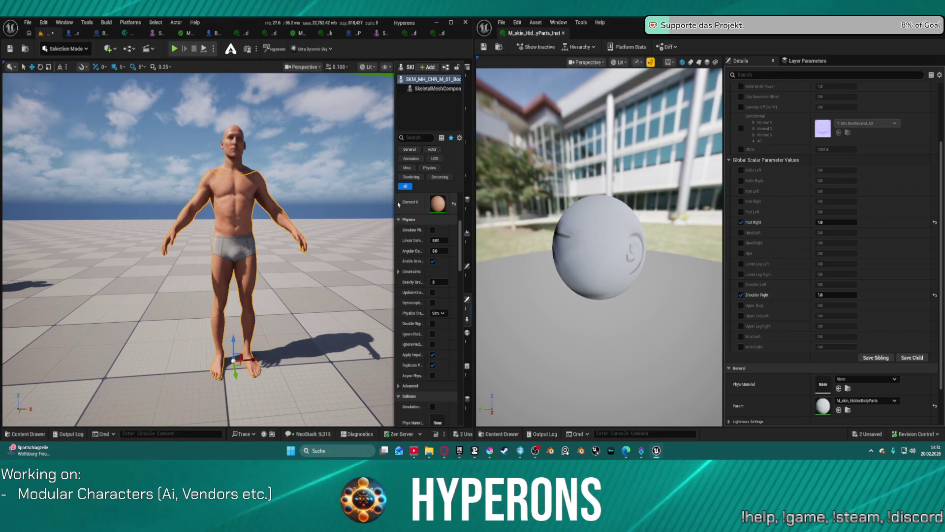
pyautogui.moveTo(396, 204); pyautogui.dragTo(298, 204)
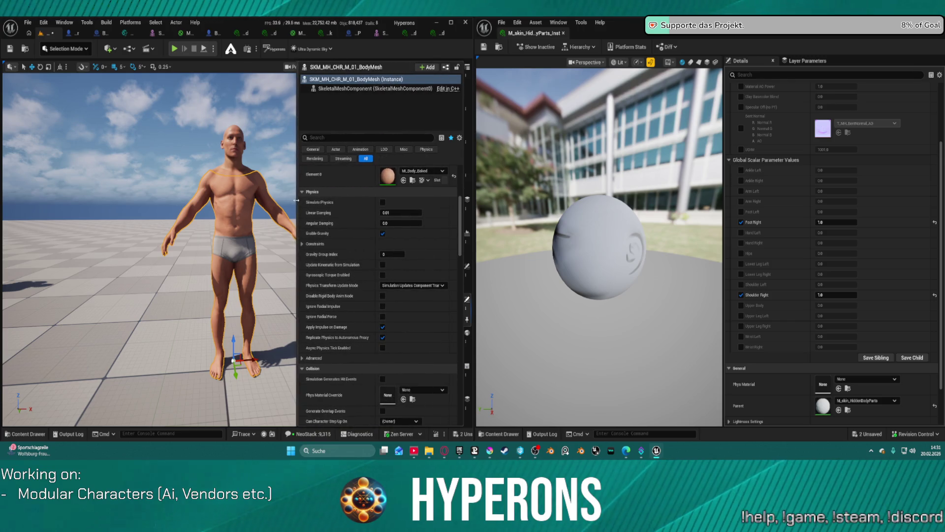
pyautogui.click(401, 181)
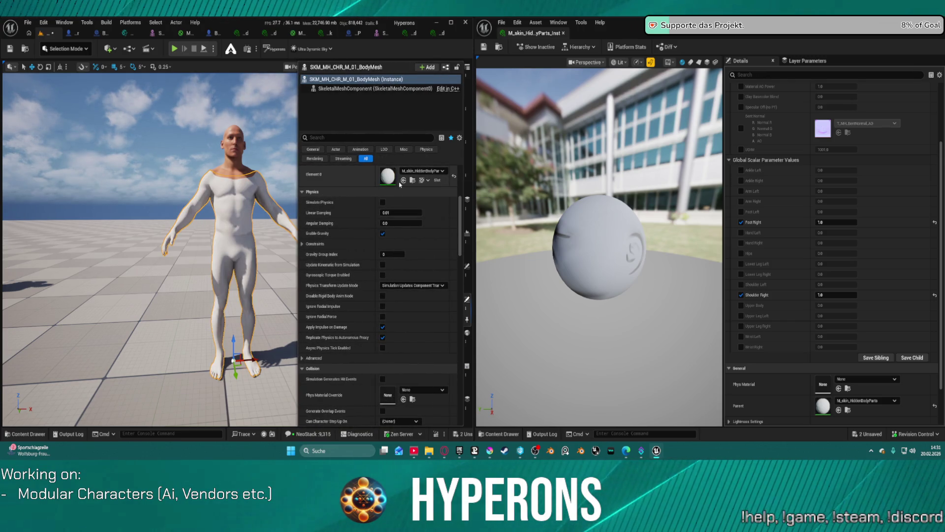
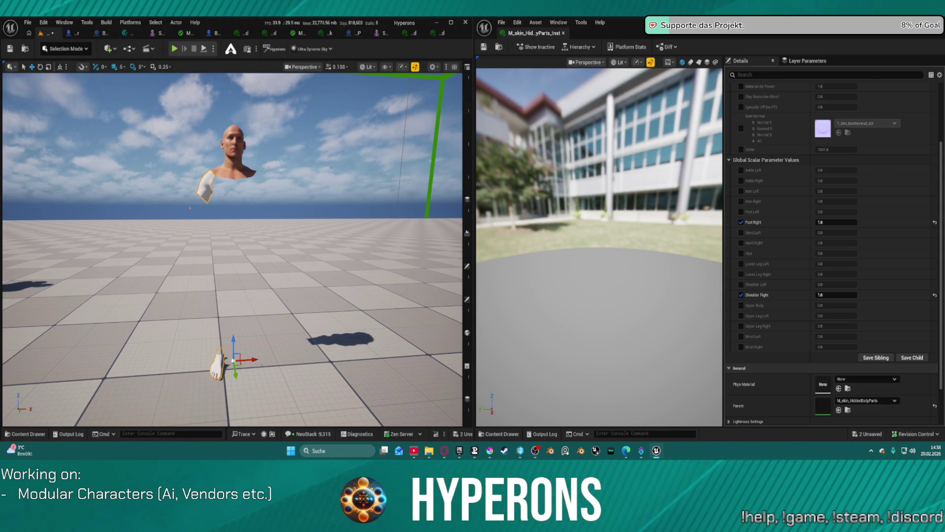
# Enable the override checkbox for every body-part parameter, from Ankle Left through both wrists.
pyautogui.click(741, 170)
pyautogui.click(742, 181)
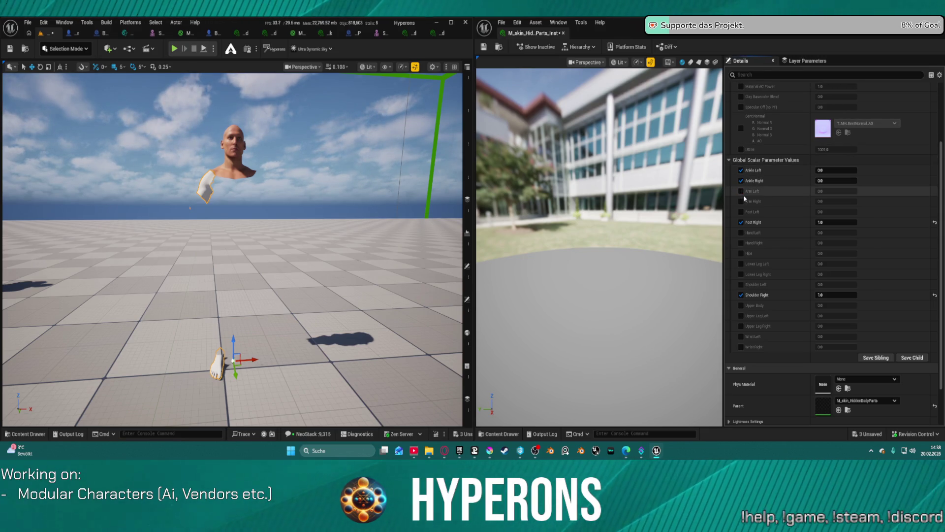
pyautogui.click(741, 191)
pyautogui.click(741, 202)
pyautogui.click(741, 212)
pyautogui.click(741, 233)
pyautogui.click(741, 243)
pyautogui.click(741, 253)
pyautogui.click(741, 263)
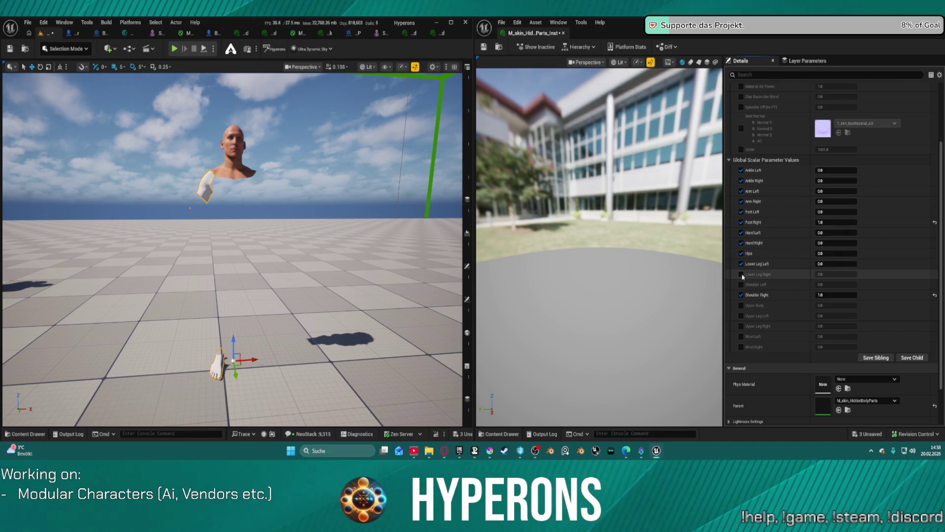
pyautogui.click(741, 274)
pyautogui.click(741, 284)
pyautogui.click(741, 305)
pyautogui.click(741, 316)
pyautogui.click(741, 326)
pyautogui.click(741, 337)
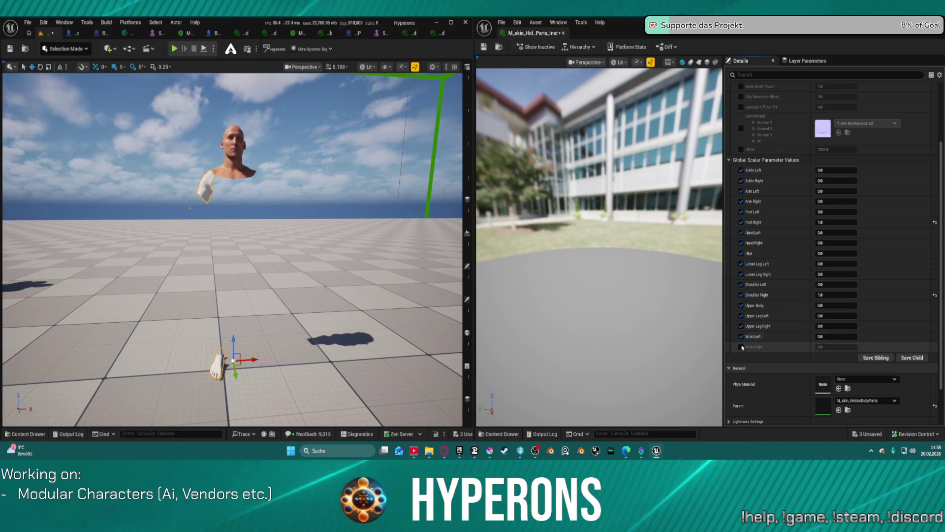
pyautogui.click(741, 346)
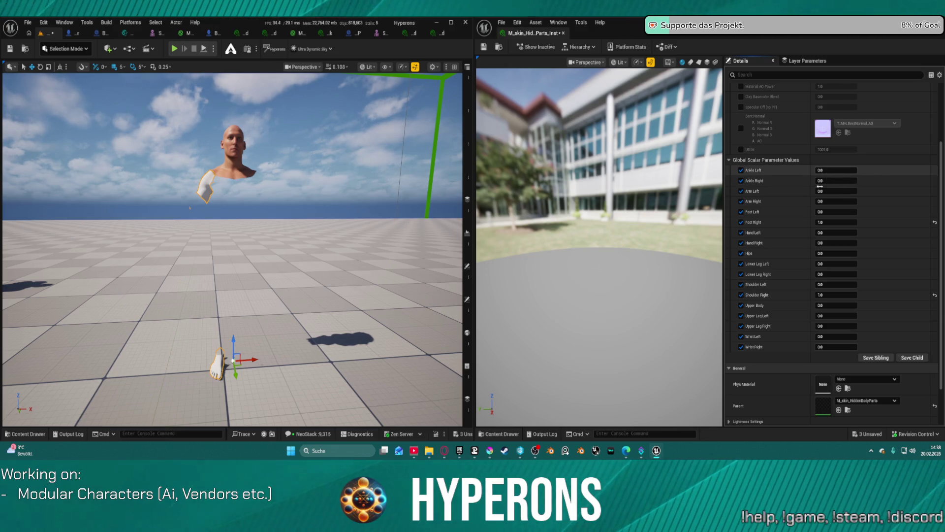
# Set the ankle, arm, foot, Hand Left, lower leg and Hips values to 1.0.
pyautogui.keyDown('shift'); pyautogui.click(795, 177); pyautogui.keyUp('shift')
pyautogui.keyDown('shift'); pyautogui.click(795, 170); pyautogui.keyUp('shift')
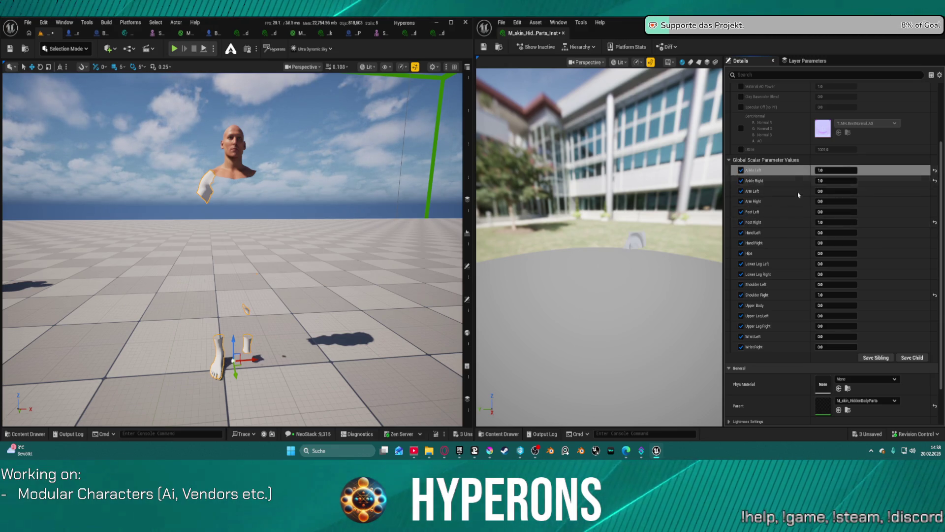
pyautogui.keyDown('shift'); pyautogui.click(795, 191); pyautogui.keyUp('shift')
pyautogui.keyDown('shift'); pyautogui.click(795, 201); pyautogui.keyUp('shift')
pyautogui.keyDown('shift'); pyautogui.click(794, 211); pyautogui.keyUp('shift')
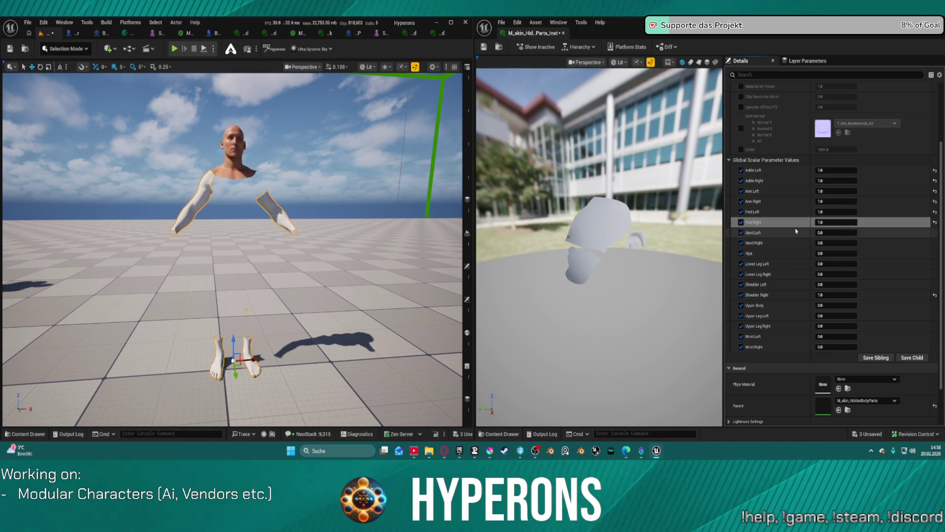
pyautogui.keyDown('shift'); pyautogui.click(794, 233); pyautogui.keyUp('shift')
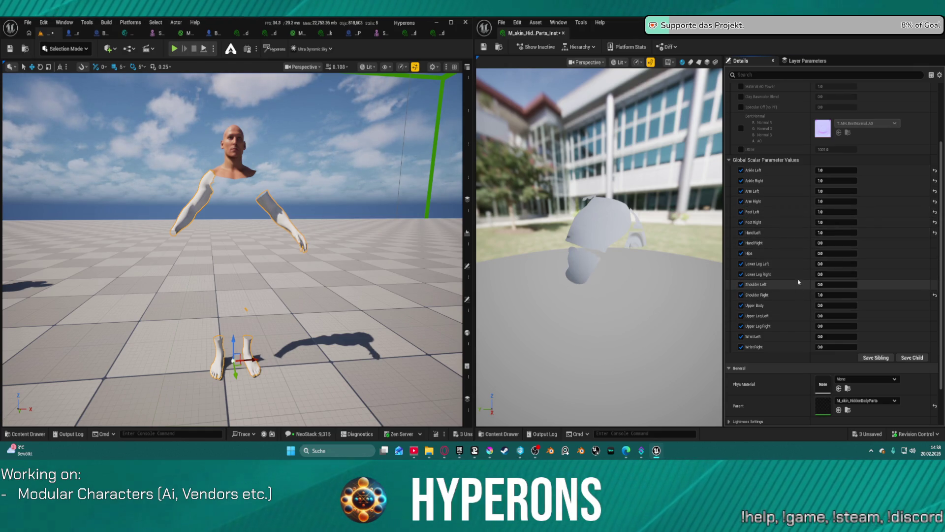
pyautogui.keyDown('shift'); pyautogui.click(798, 274); pyautogui.keyUp('shift')
pyautogui.keyDown('shift'); pyautogui.click(800, 263); pyautogui.keyUp('shift')
pyautogui.keyDown('shift'); pyautogui.click(803, 254); pyautogui.keyUp('shift')
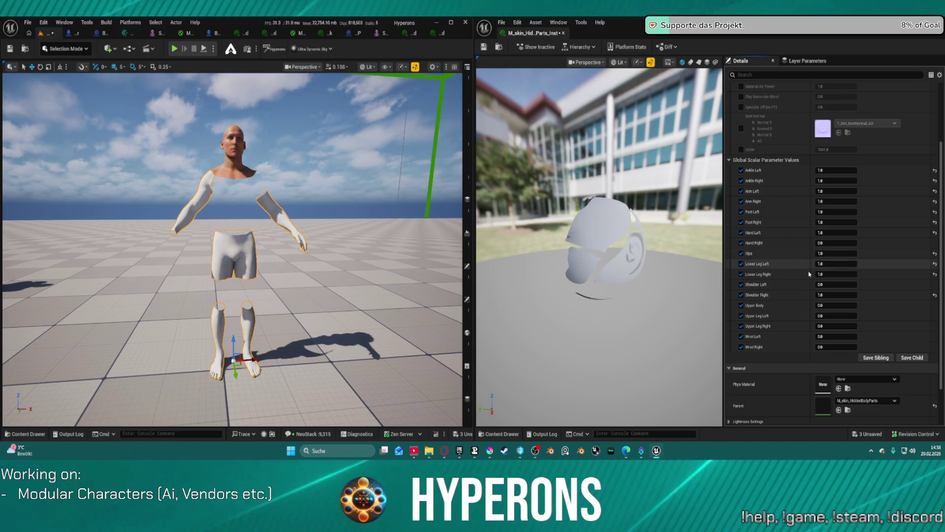
# Set upper body, upper legs, wrists, Shoulder Left and Hand Right to 1.0, then save the map.
pyautogui.keyDown('shift'); pyautogui.click(805, 306); pyautogui.keyUp('shift')
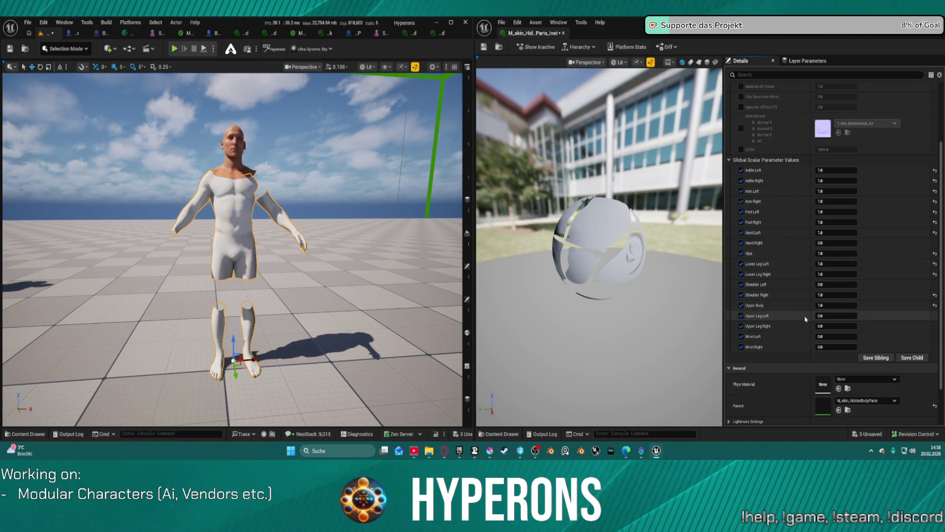
pyautogui.keyDown('shift'); pyautogui.click(804, 316); pyautogui.keyUp('shift')
pyautogui.keyDown('shift'); pyautogui.click(804, 326); pyautogui.keyUp('shift')
pyautogui.keyDown('shift'); pyautogui.click(804, 336); pyautogui.keyUp('shift')
pyautogui.keyDown('shift'); pyautogui.click(803, 346); pyautogui.keyUp('shift')
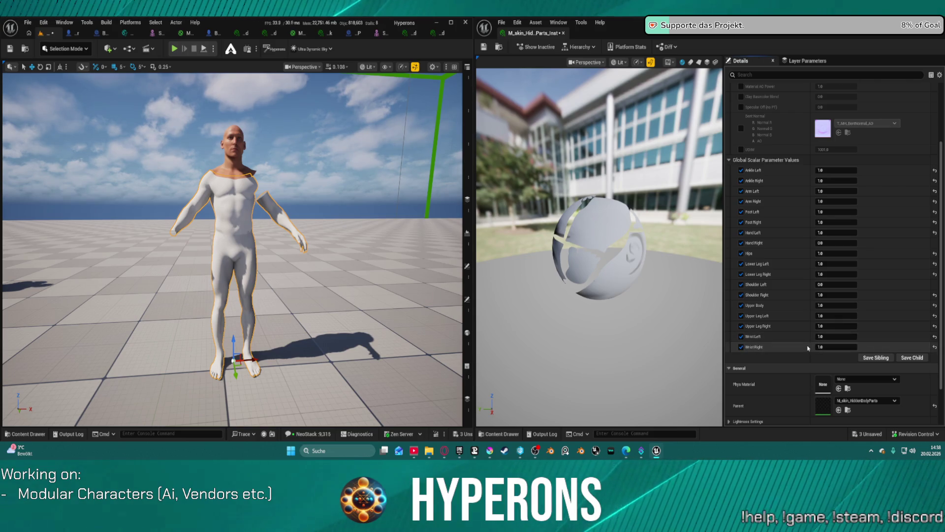
pyautogui.keyDown('shift'); pyautogui.click(802, 284); pyautogui.keyUp('shift')
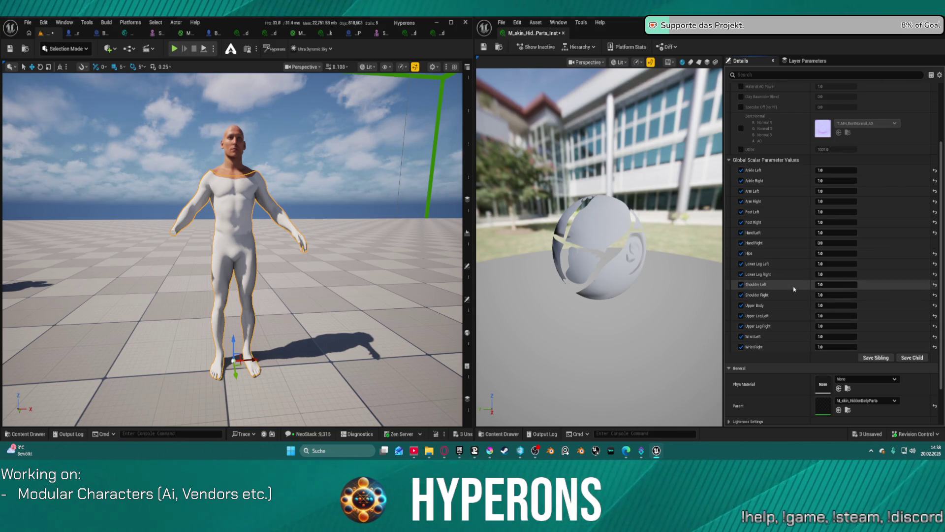
pyautogui.keyDown('shift'); pyautogui.click(809, 243); pyautogui.keyUp('shift')
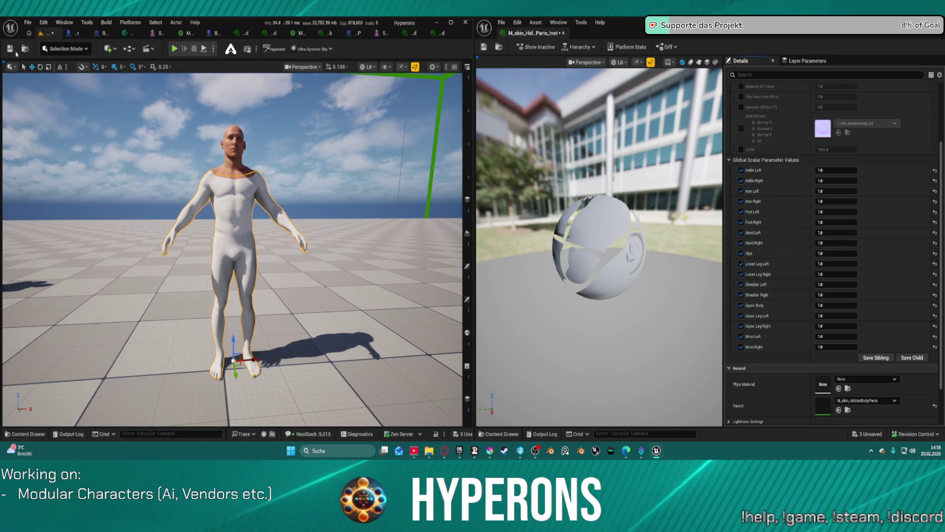
pyautogui.click(10, 49)
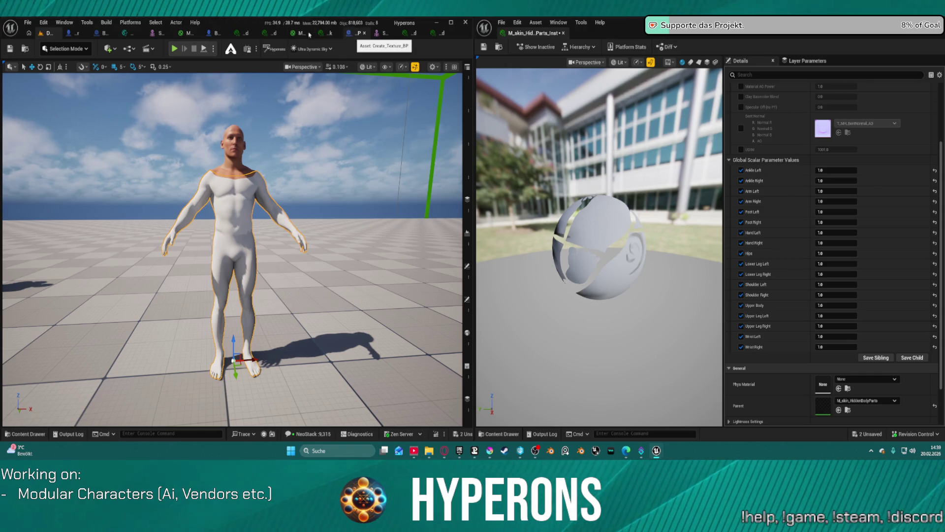
# Bring up the BP_ARPG_Character Blueprint editor tab.
pyautogui.click(67, 35)
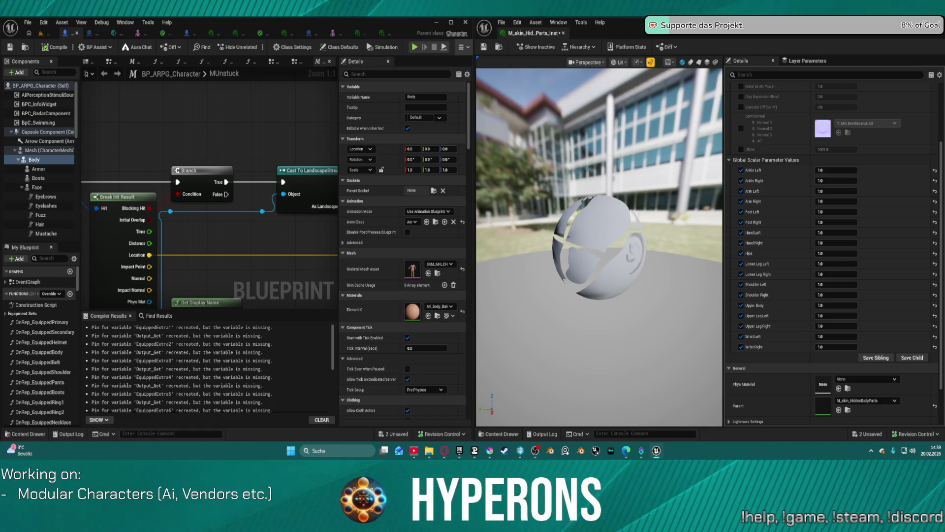
# Open the Body mesh's skin material instance from the Blueprint Details panel.
pyautogui.doubleClick(413, 311)
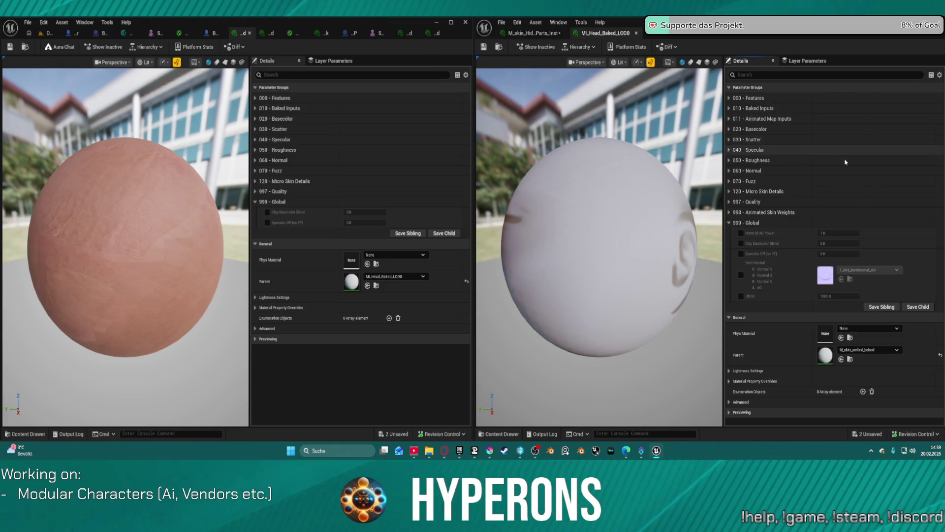
# Check the parent chains and attempt reparenting to MI_Head_Baked_LOD0, dismissing the resulting error.
pyautogui.click(536, 34)
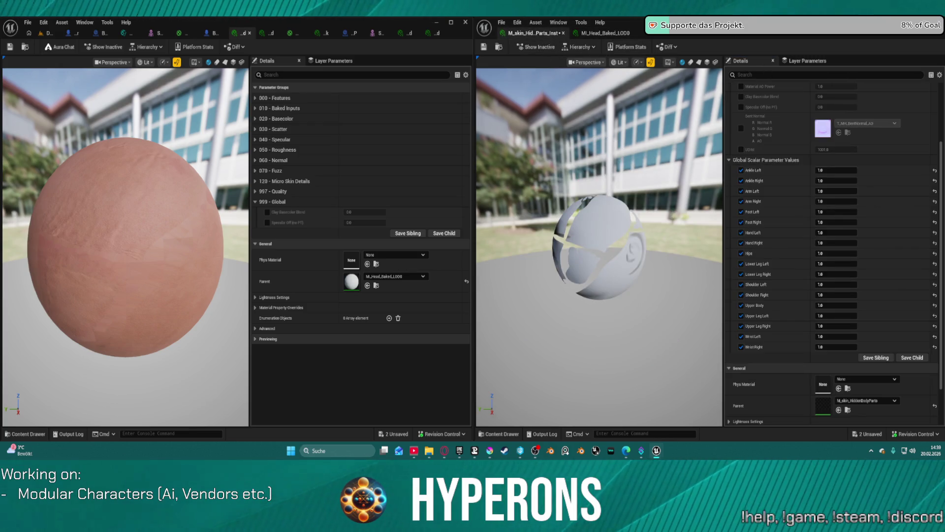
pyautogui.click(580, 46)
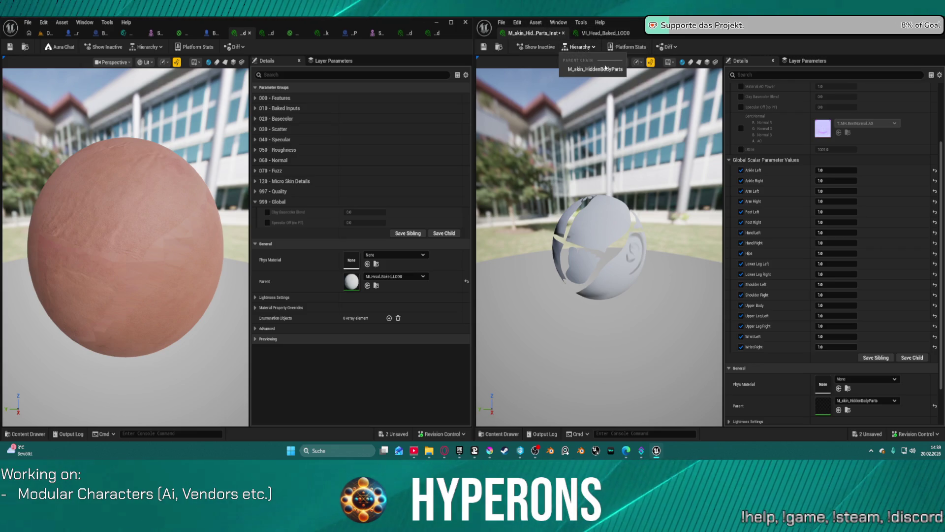
pyautogui.click(606, 33)
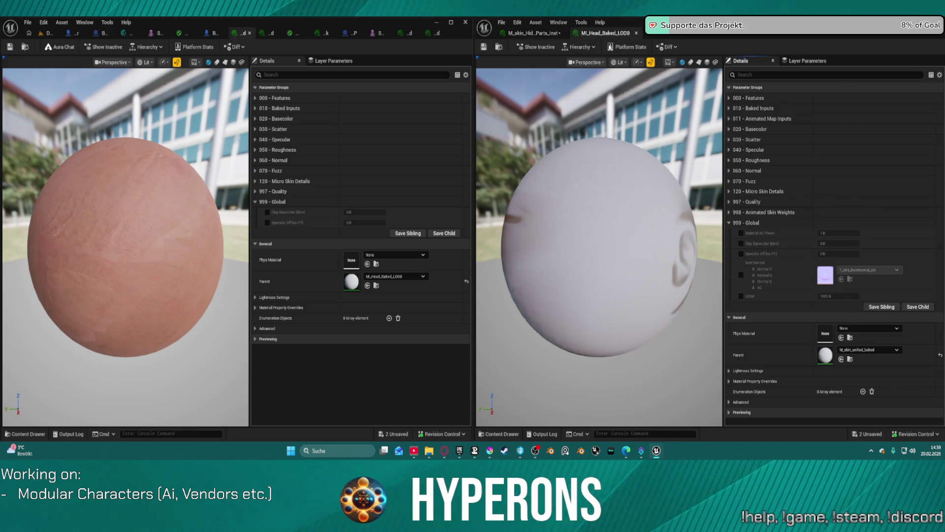
pyautogui.click(841, 359)
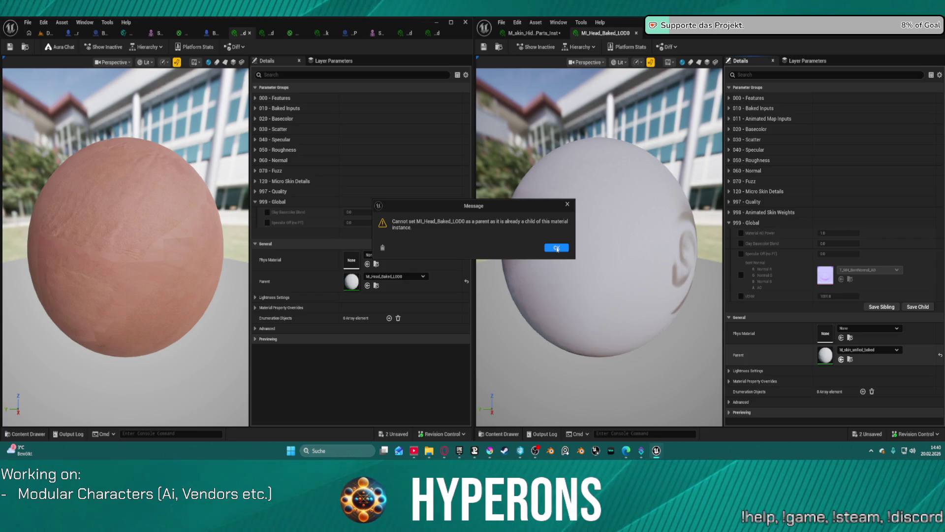
pyautogui.click(557, 249)
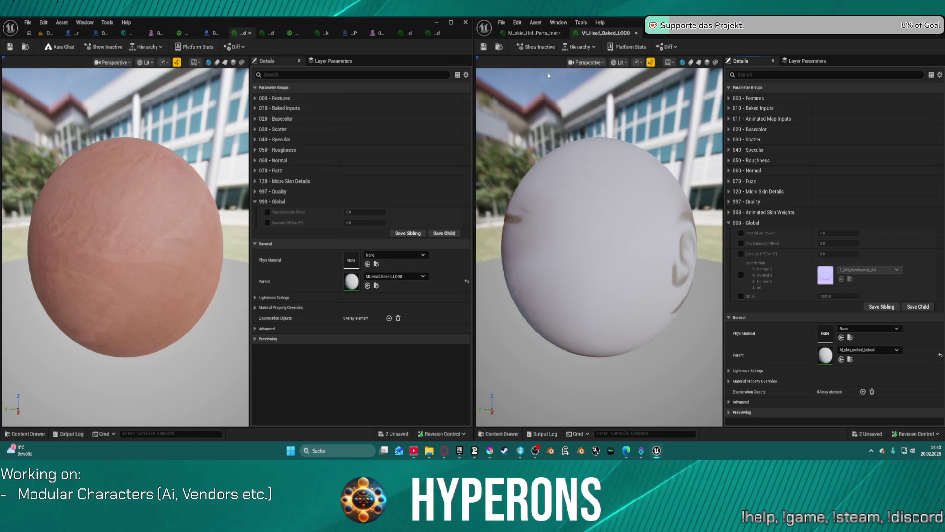
# Review MI_Head_Baked_LOD0's hierarchy, then preview it on a plane mesh.
pyautogui.click(574, 47)
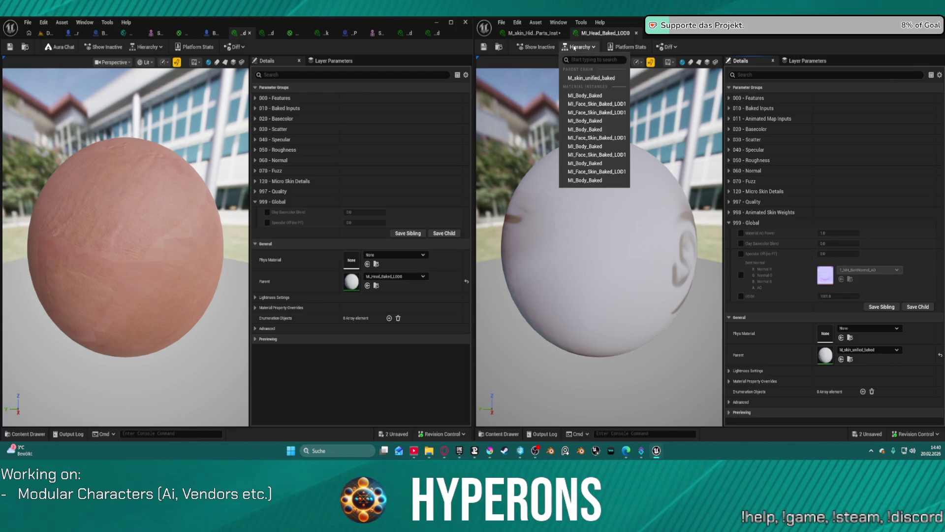
pyautogui.click(574, 47)
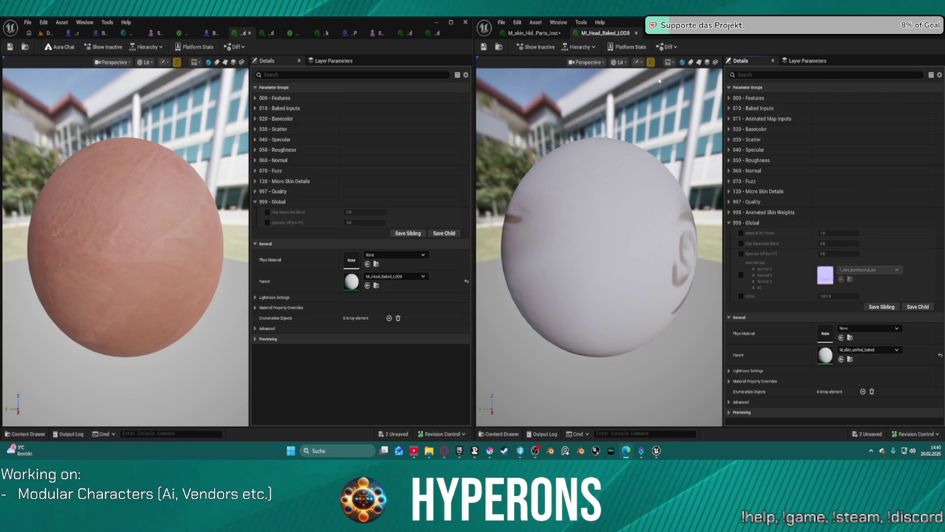
pyautogui.click(699, 62)
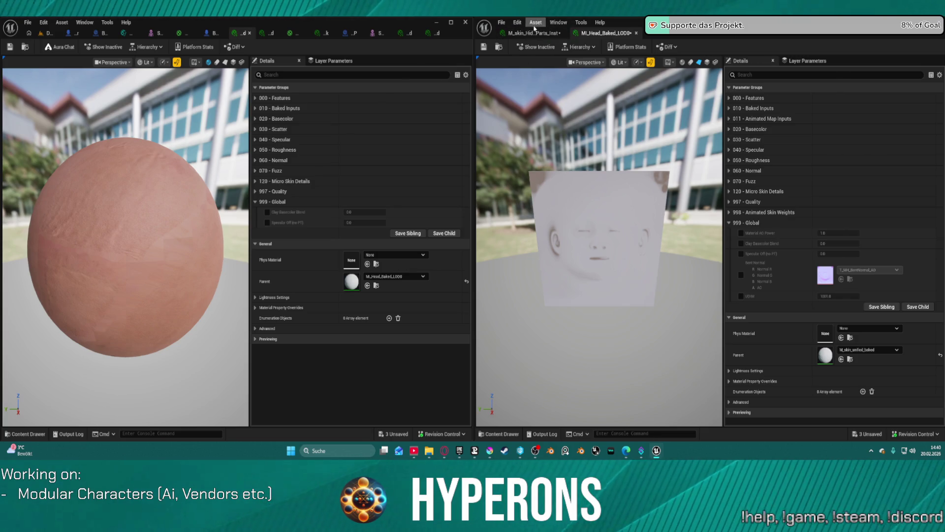
# Return to the hidden-body-parts instance and collapse its 999 - Global parameter group.
pyautogui.click(534, 33)
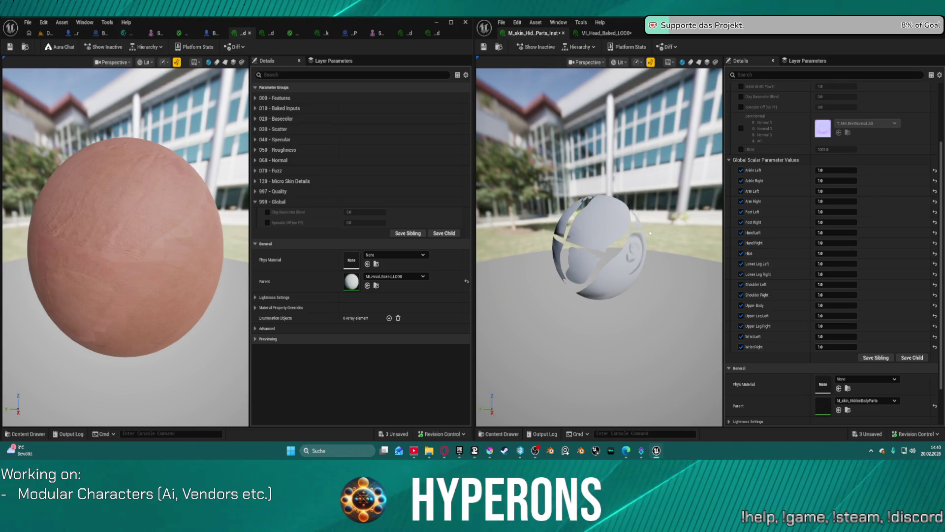
pyautogui.scroll(3, 862, 151)
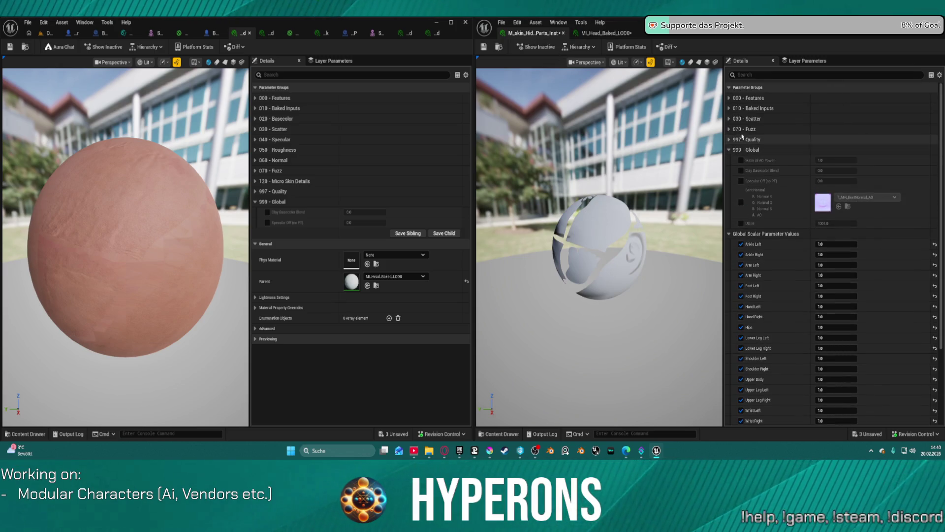
pyautogui.click(731, 150)
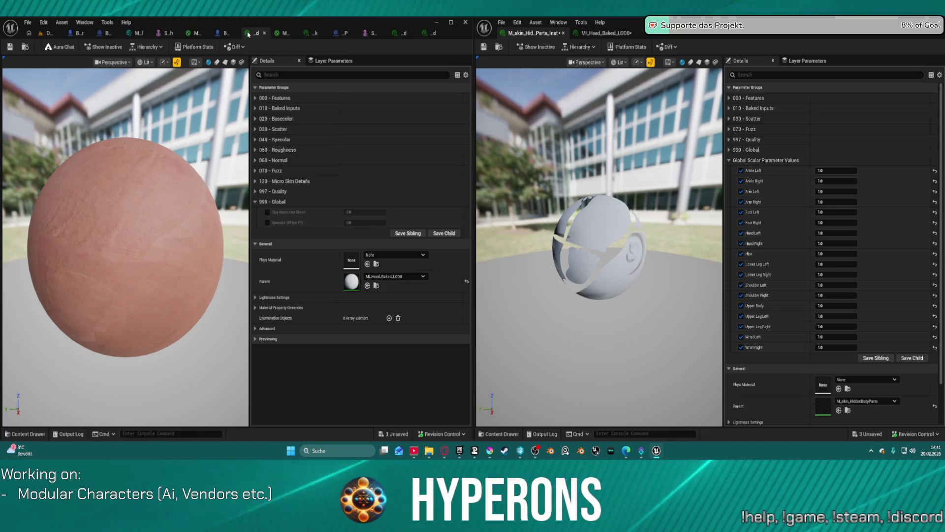
# Close the Create_Texture_BP and body mesh editors, leaving BP_ARPG_Character shown.
pyautogui.click(266, 34)
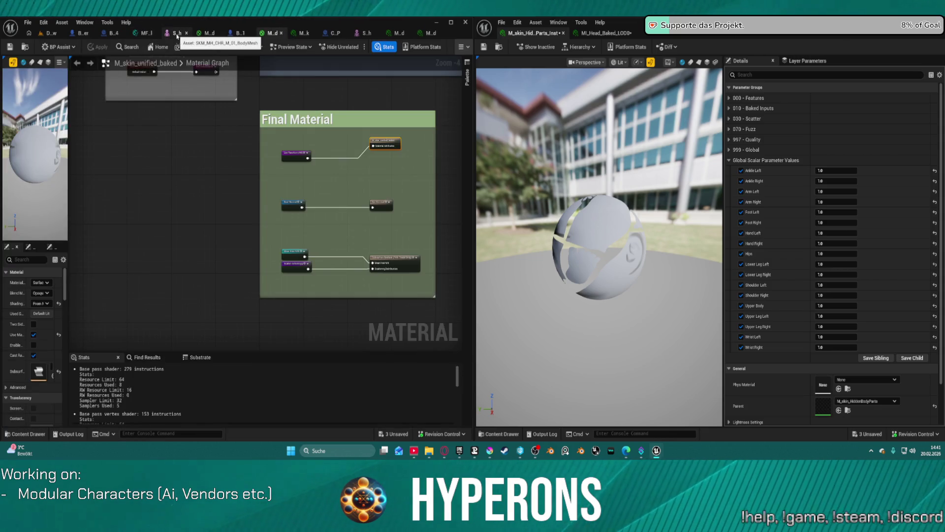
pyautogui.click(186, 33)
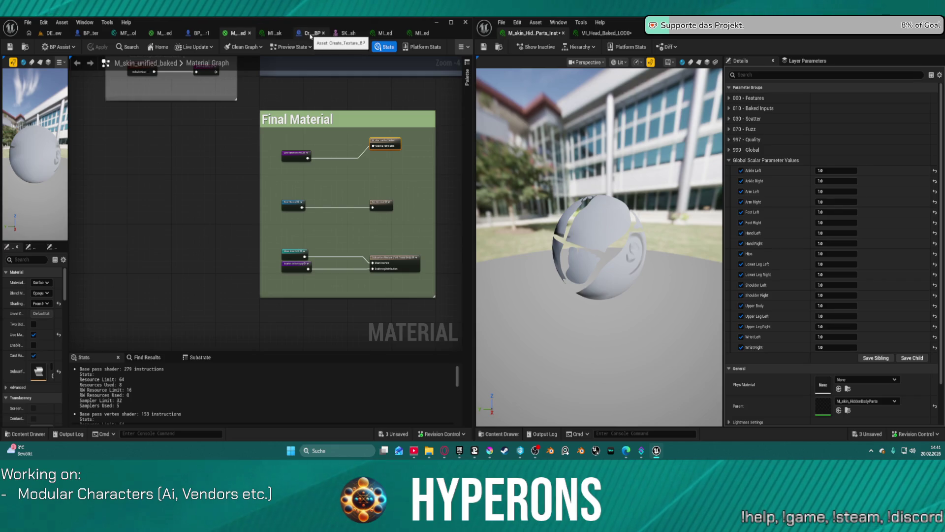
pyautogui.middleClick(330, 36)
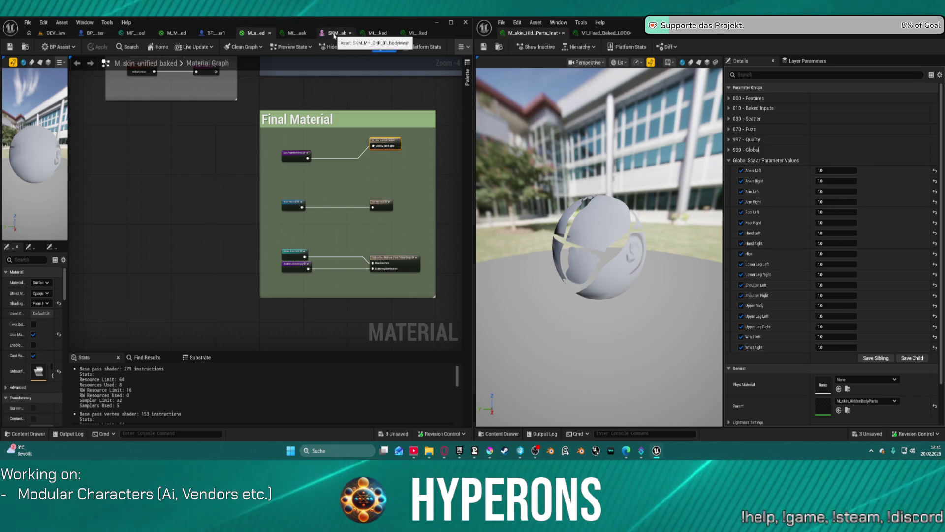
pyautogui.middleClick(334, 35)
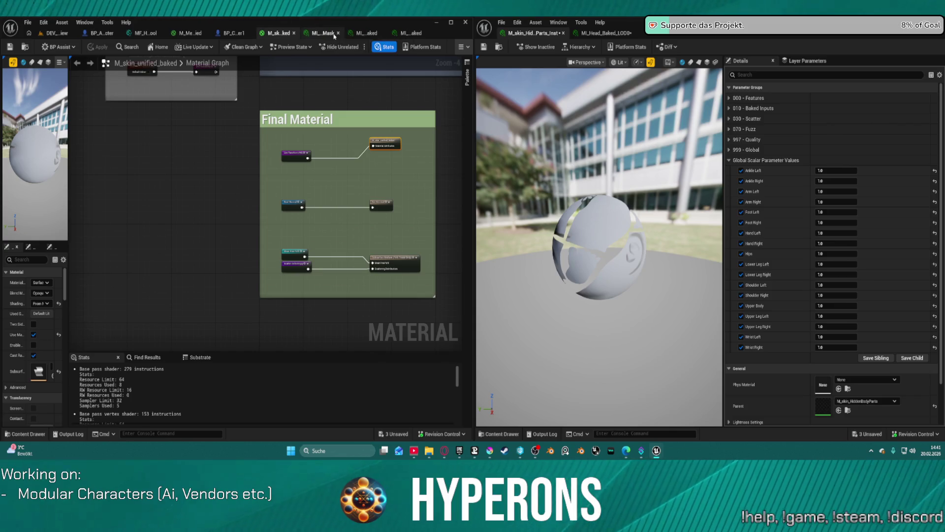
pyautogui.click(99, 33)
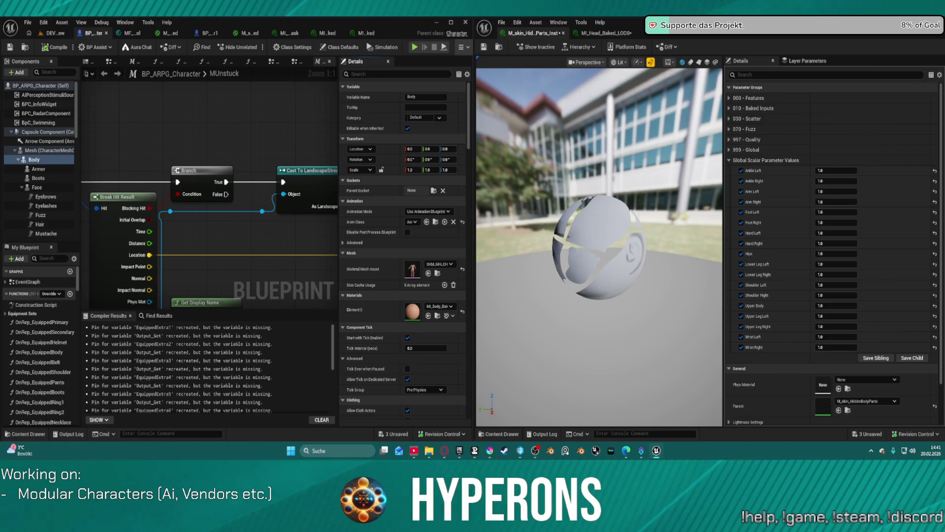
# Inspect the baked skin instance's possible parent materials and compare it with the hidden-parts instance.
pyautogui.click(605, 33)
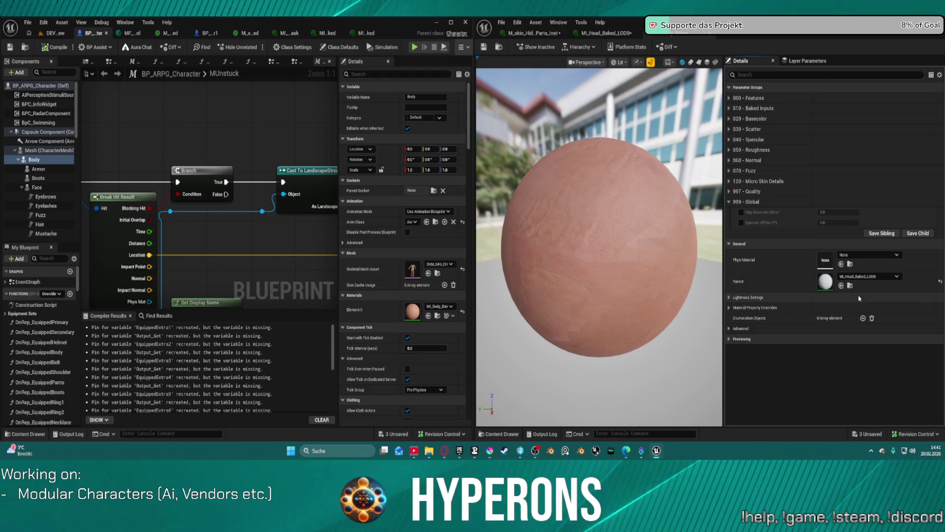
pyautogui.moveTo(690, 246)
pyautogui.mouseDown()
pyautogui.moveTo(690, 207)
pyautogui.moveTo(689, 256)
pyautogui.mouseUp()
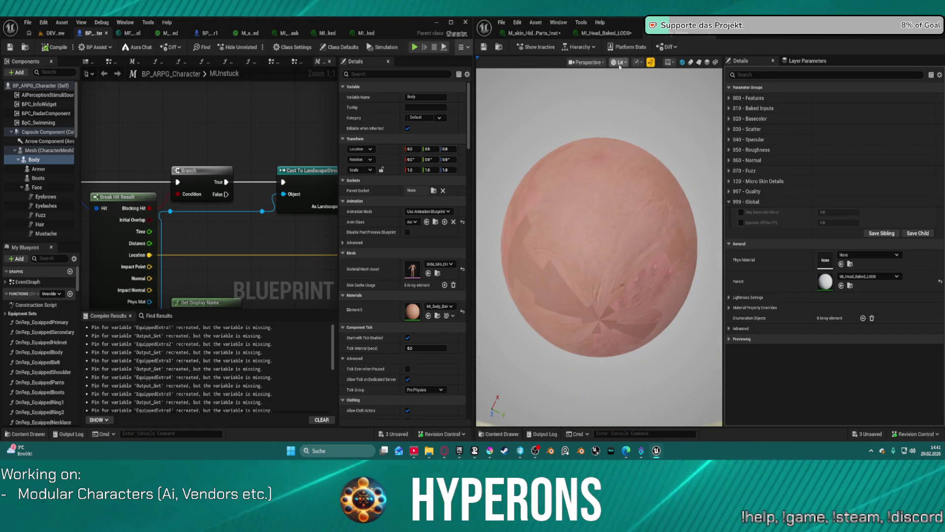
pyautogui.click(598, 35)
pyautogui.click(864, 277)
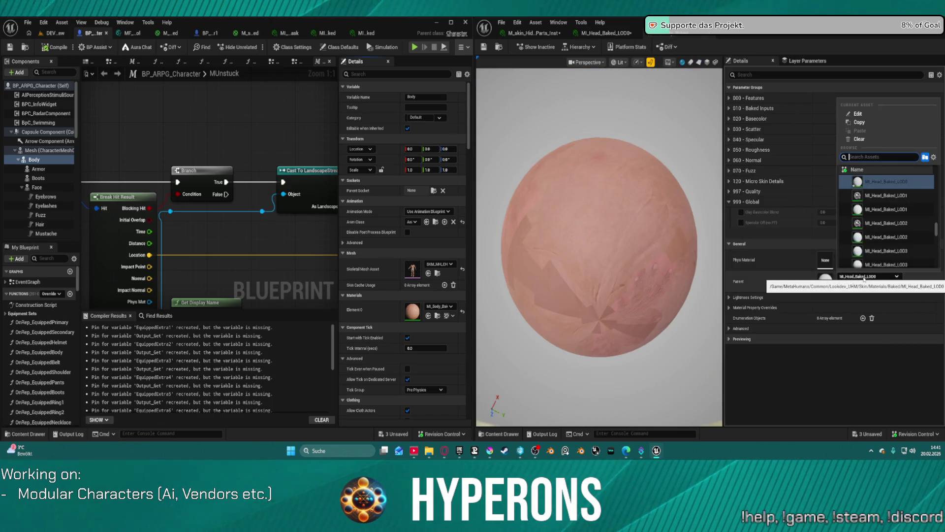
pyautogui.click(557, 65)
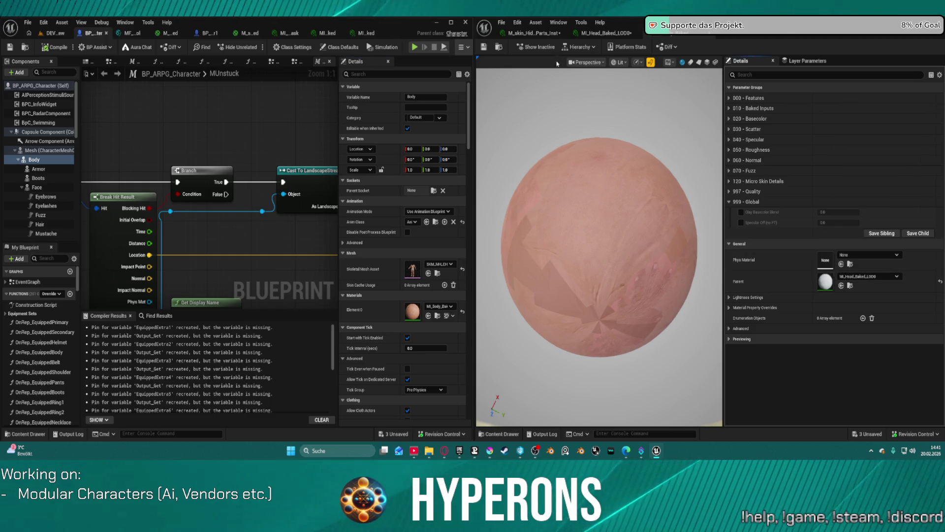
pyautogui.click(529, 30)
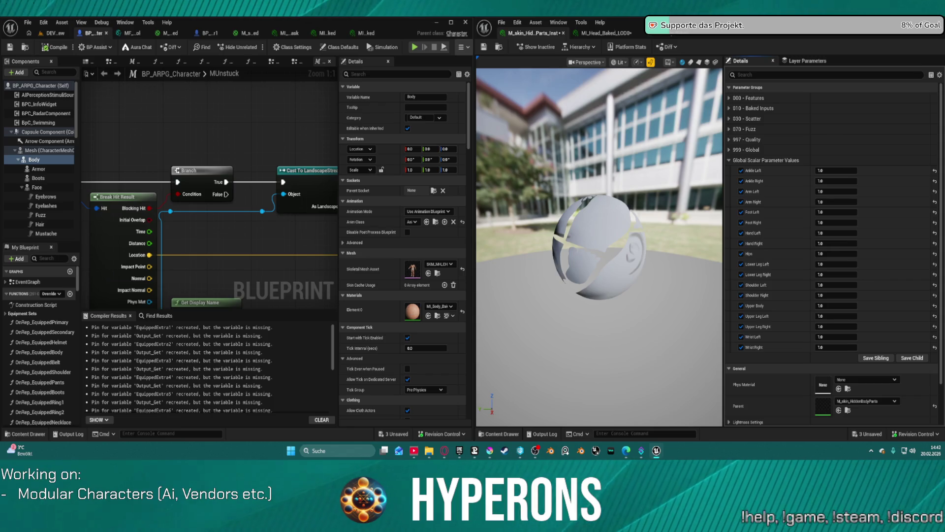
pyautogui.click(604, 33)
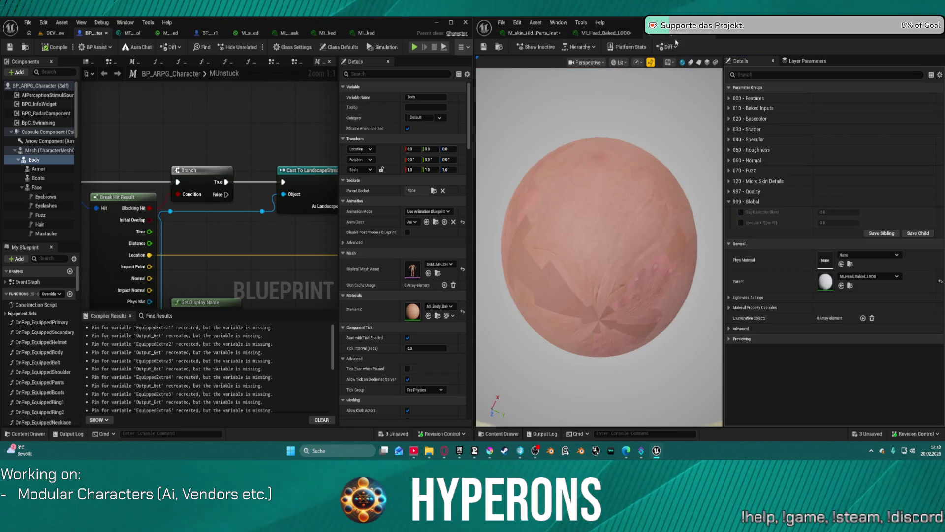
# Make M_skin_HiddenBodyParts the parent and enable the Ankle Left, Ankle Right and Arm Left overrides.
pyautogui.click(841, 287)
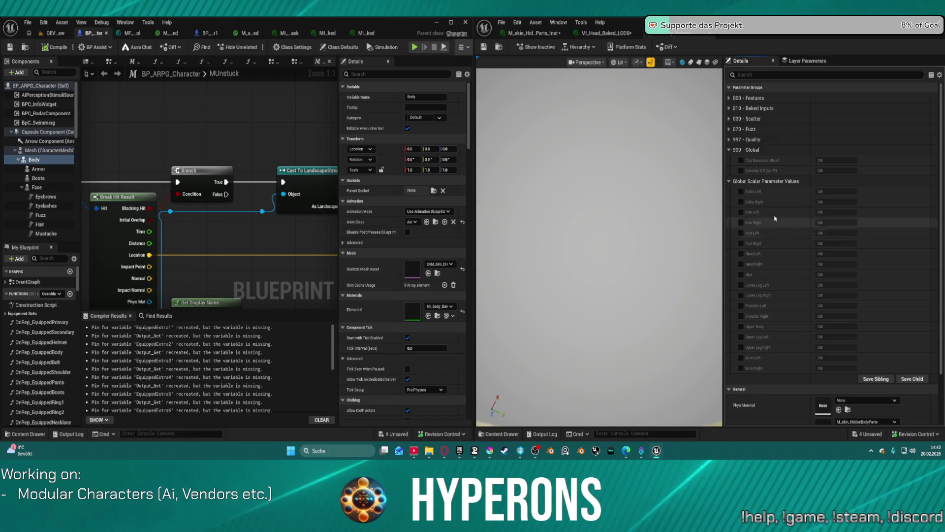
pyautogui.click(741, 192)
pyautogui.click(741, 202)
pyautogui.click(741, 212)
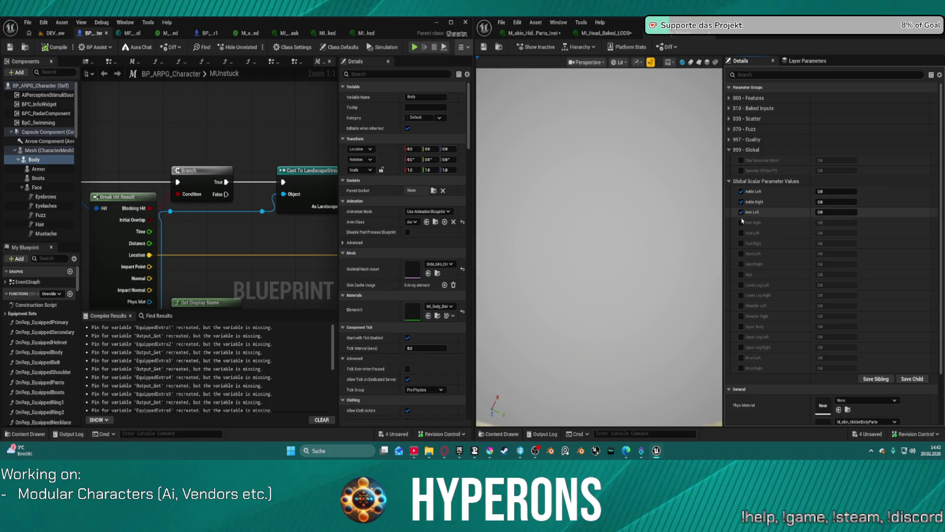
# Enable the remaining overrides, Arm Right through Wrist Right, in Global Scalar Parameter Values.
pyautogui.click(741, 223)
pyautogui.click(741, 254)
pyautogui.click(742, 233)
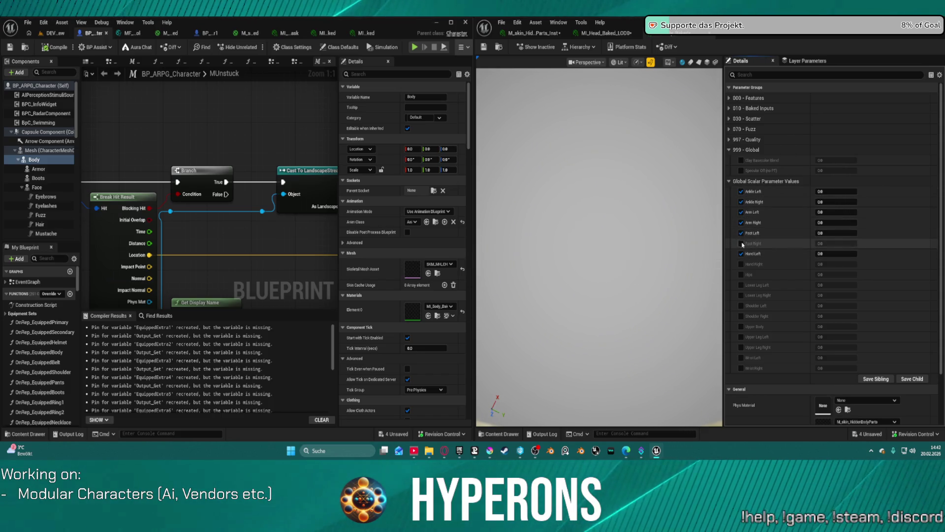
pyautogui.click(741, 244)
pyautogui.click(741, 264)
pyautogui.click(741, 274)
pyautogui.click(741, 285)
pyautogui.click(741, 295)
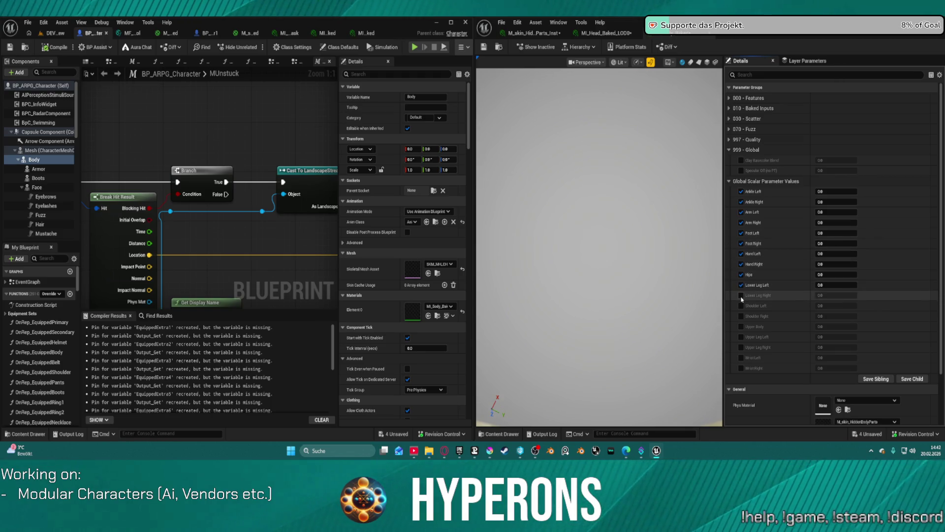
pyautogui.click(741, 306)
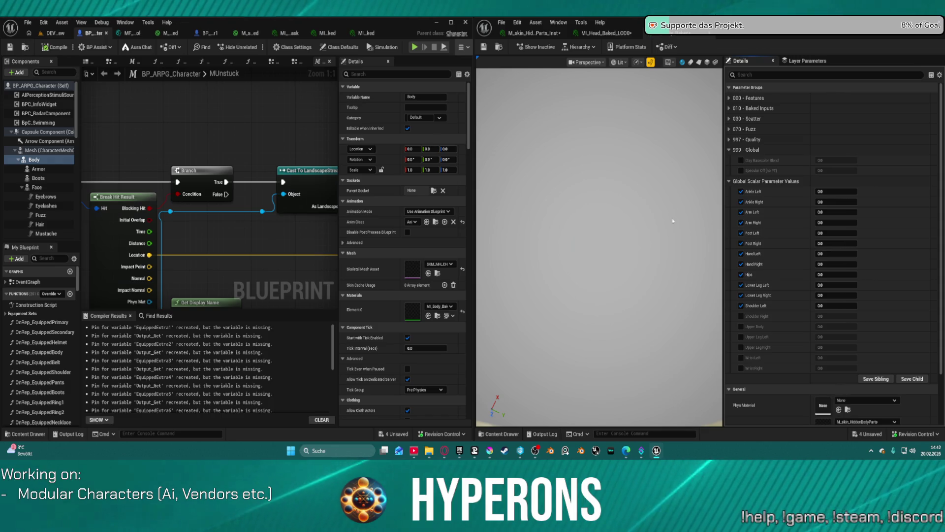
pyautogui.click(741, 316)
pyautogui.click(741, 326)
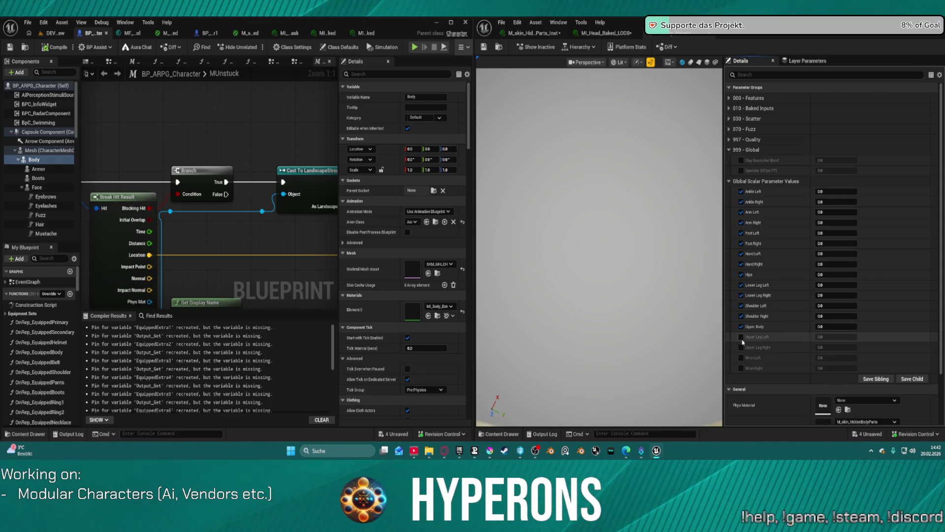
pyautogui.click(741, 336)
pyautogui.click(741, 368)
pyautogui.click(741, 347)
pyautogui.click(741, 358)
# Paste 1.0 into every body-part value, save the instance, and return to DEV_view.
pyautogui.hotkey('ctrl', 'v')
pyautogui.hotkey('ctrl', 'v')
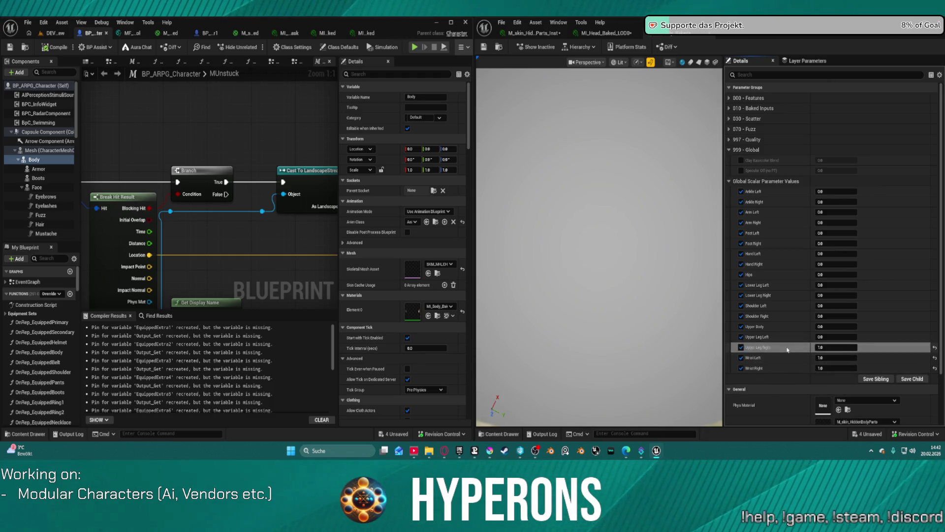
pyautogui.hotkey('ctrl', 'v')
pyautogui.hotkey('ctrl', 'v')
pyautogui.hotkey('ctrl', 'v')
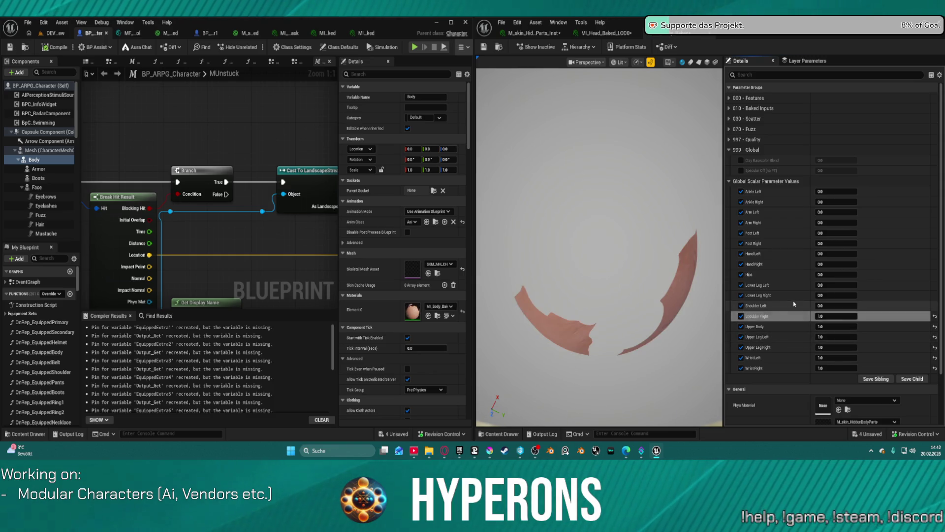
pyautogui.write('1.0')
pyautogui.write('1.0')
pyautogui.hotkey('ctrl', 'v')
pyautogui.hotkey('ctrl', 'v')
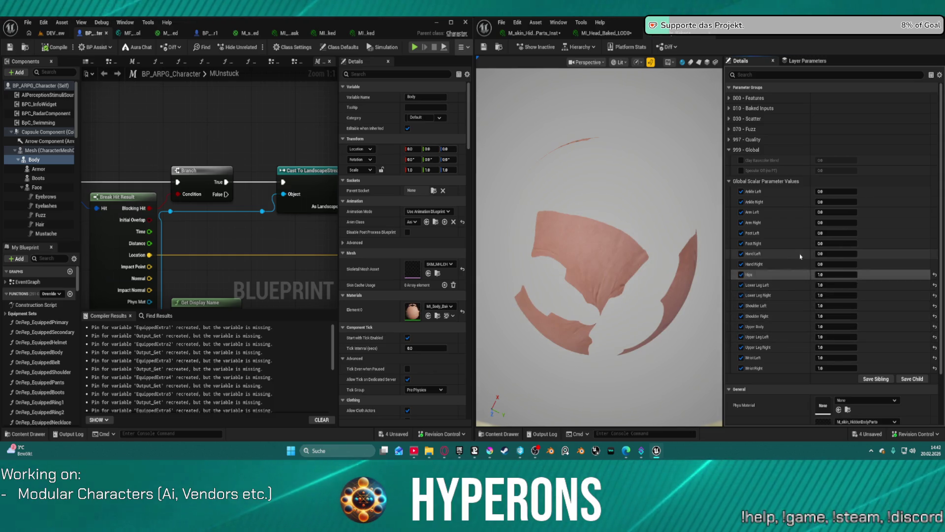
pyautogui.write('1.0')
pyautogui.write('1.0')
pyautogui.hotkey('ctrl', 'v')
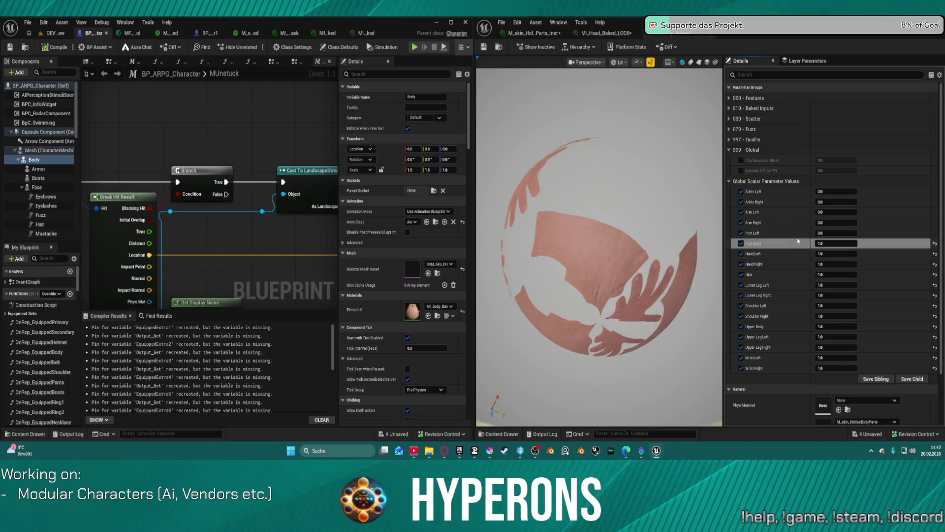
pyautogui.hotkey('ctrl', 'v')
pyautogui.hotkey('ctrl', 'v')
pyautogui.hotkey('ctrl', 'v')
pyautogui.write('1.0')
pyautogui.hotkey('ctrl', 'v')
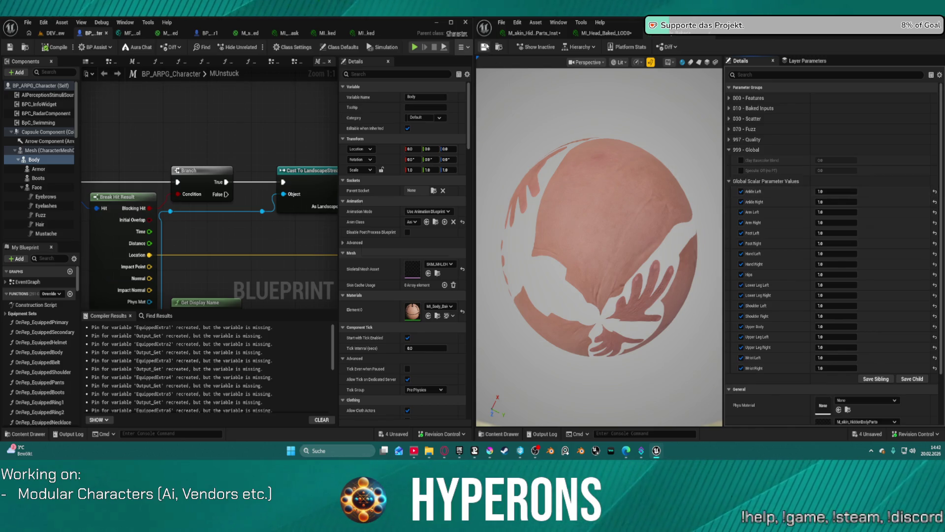
pyautogui.hotkey('ctrl', 's')
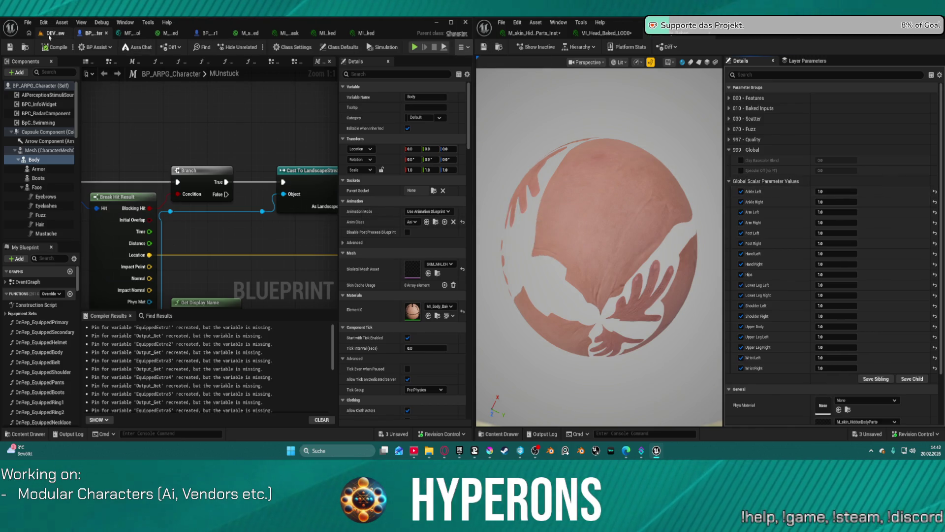
pyautogui.click(50, 34)
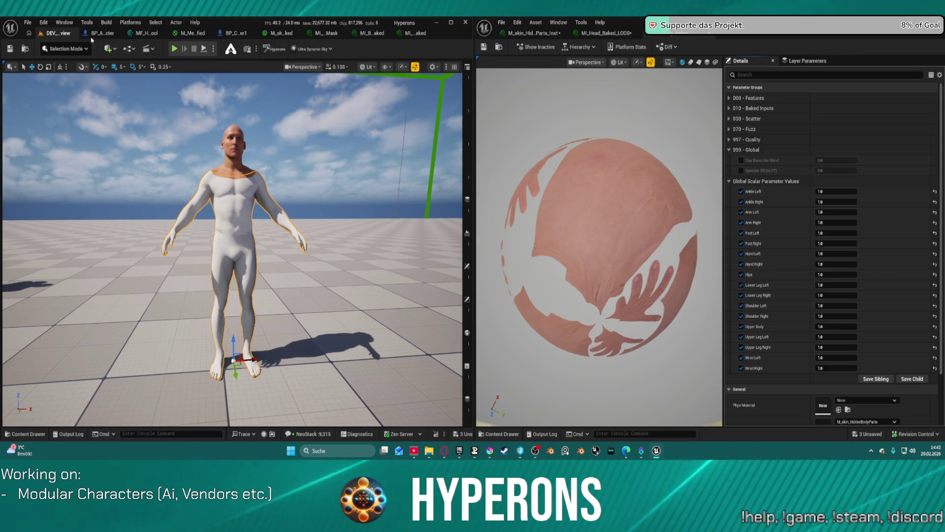
# Open the LoadMap level from File > Recent Levels.
pyautogui.click(27, 23)
pyautogui.moveTo(84, 78)
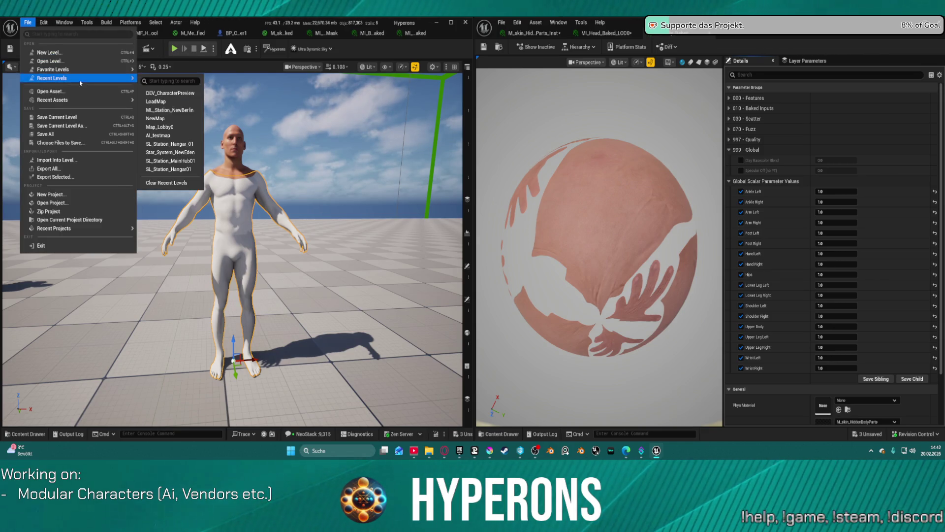
pyautogui.click(197, 101)
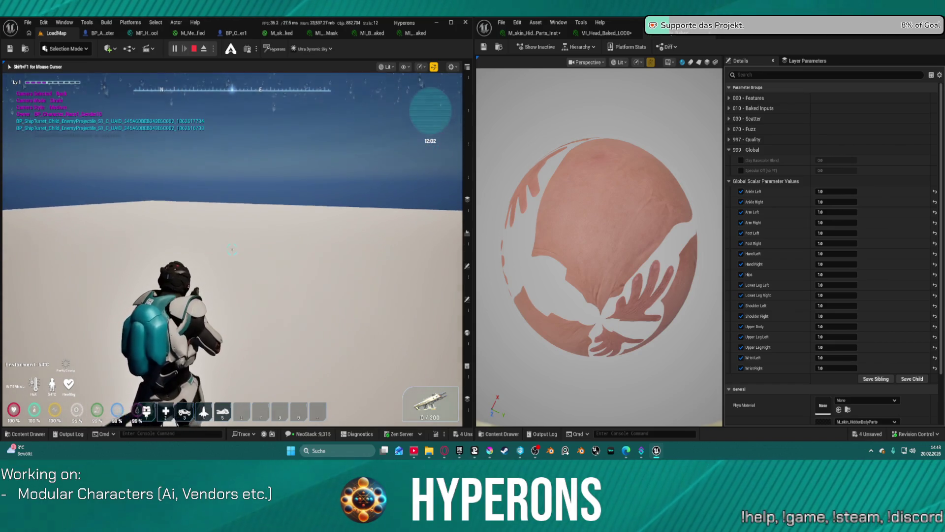
# In the running game, open the inventory equipment screen and unequip the helmet.
pyautogui.hotkey('shift', 'F1')
pyautogui.press('i')
pyautogui.click(337, 255)
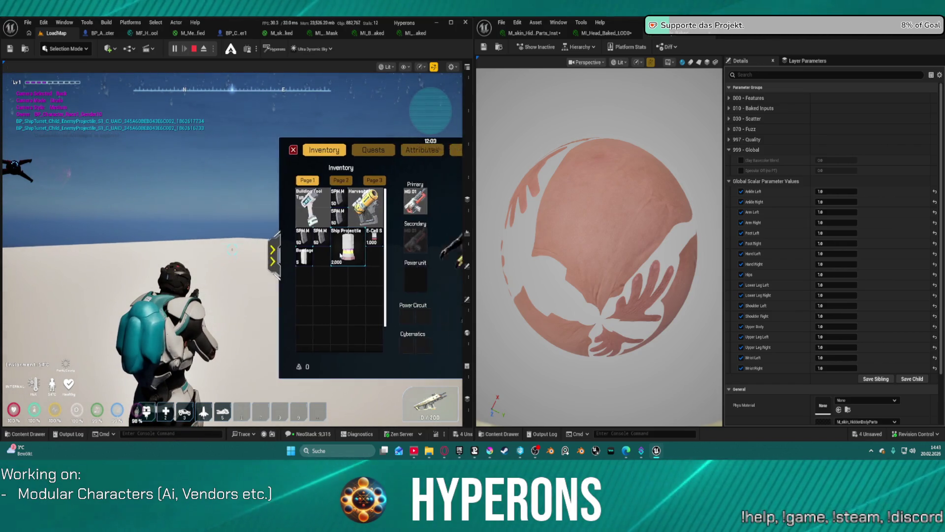
pyautogui.click(425, 201)
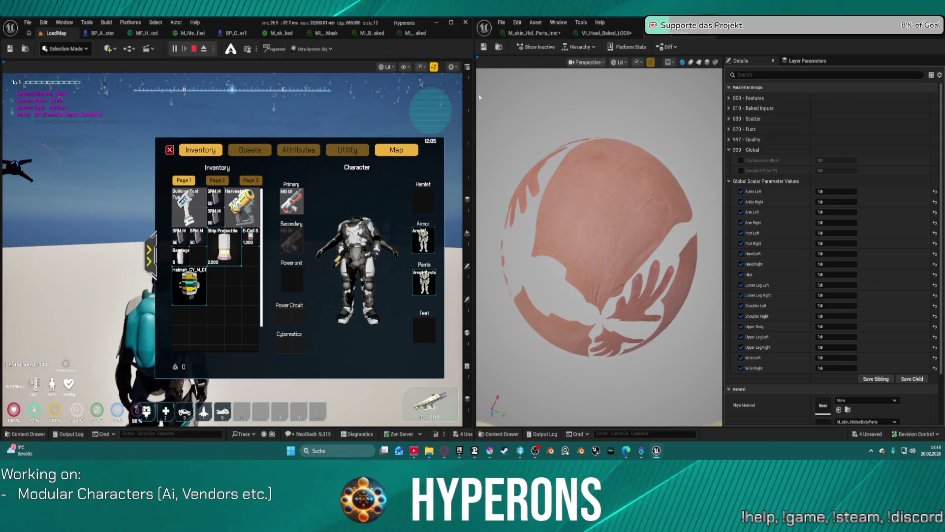
# Dock the material instance editor into the main window, close the second window, and maximize.
pyautogui.moveTo(590, 33); pyautogui.dragTo(438, 39)
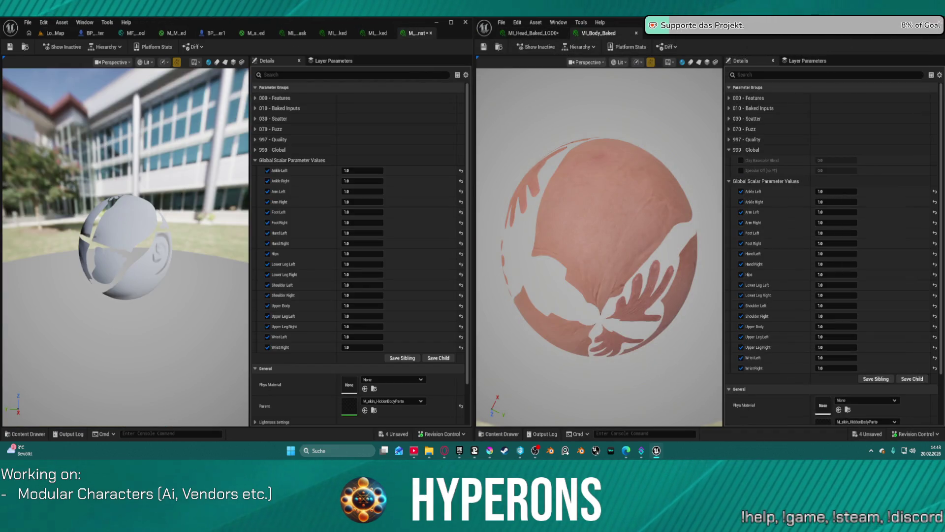
pyautogui.click(938, 22)
pyautogui.click(456, 23)
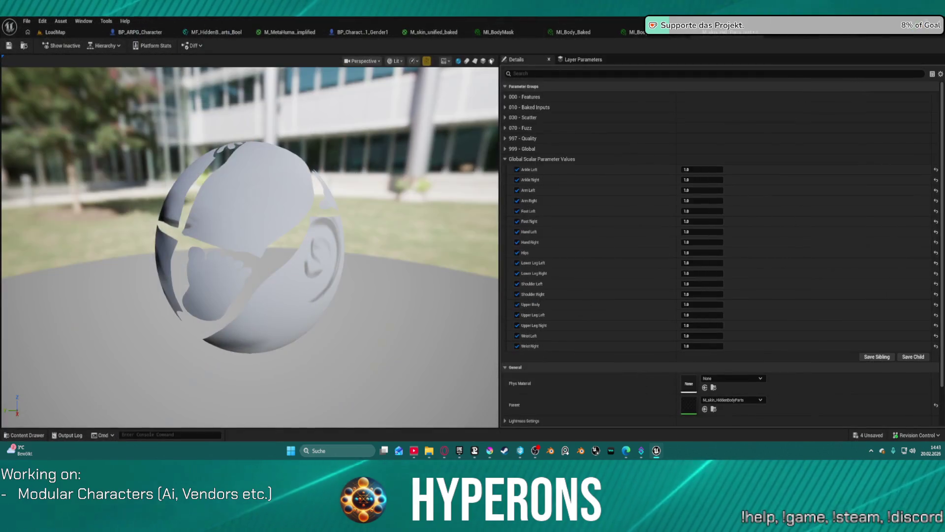
pyautogui.click(50, 31)
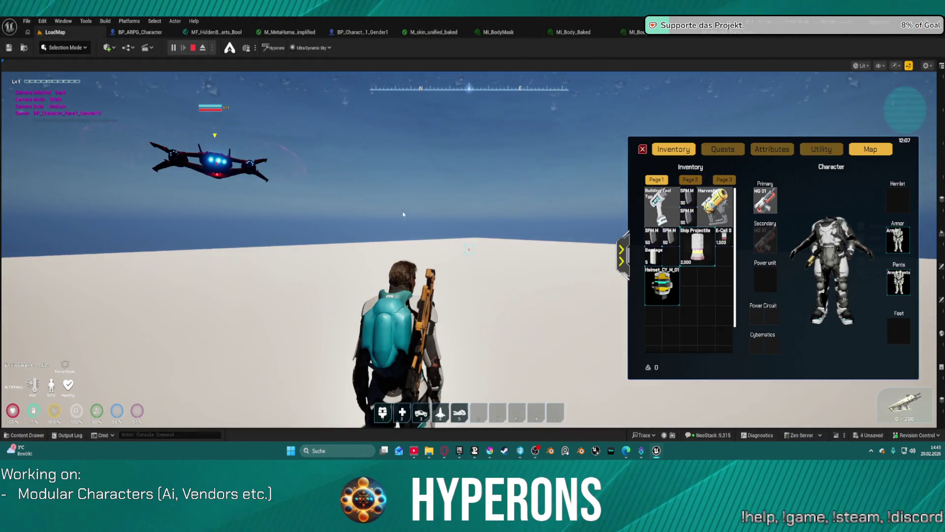
pyautogui.click(246, 222)
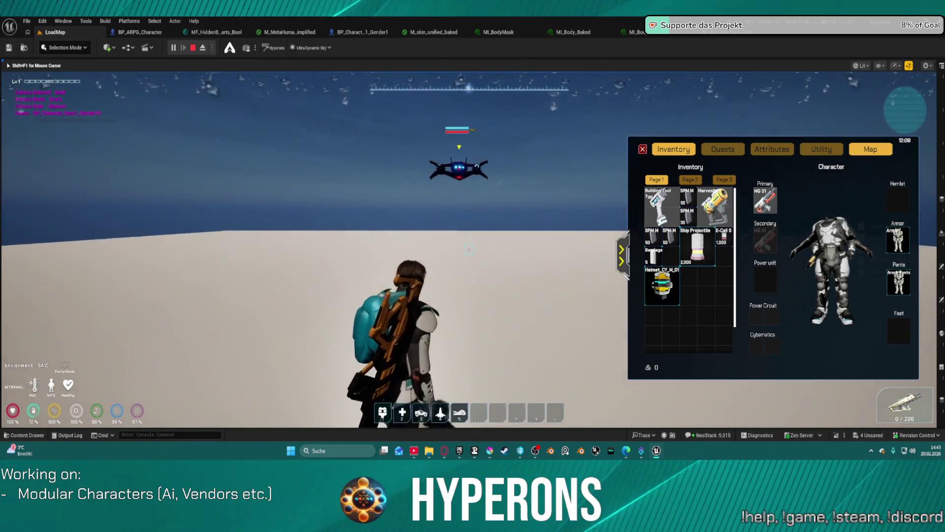
# Unequip the armor and armor pants, then stop play and open the Content Drawer.
pyautogui.hotkey('shift', 'F1')
pyautogui.moveTo(898, 241)
pyautogui.mouseDown()
pyautogui.moveTo(714, 302)
pyautogui.moveTo(700, 292)
pyautogui.mouseUp()
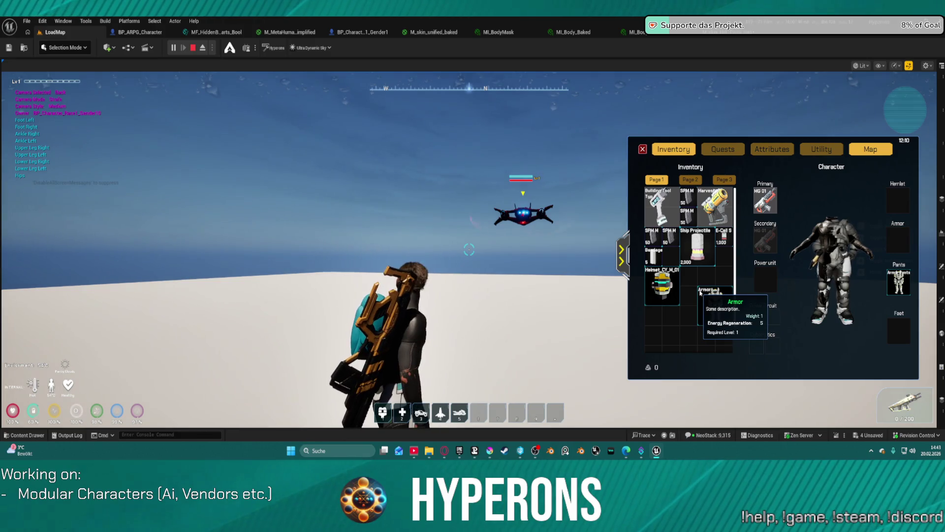
pyautogui.moveTo(899, 281)
pyautogui.mouseDown()
pyautogui.moveTo(641, 320)
pyautogui.moveTo(679, 325)
pyautogui.mouseUp()
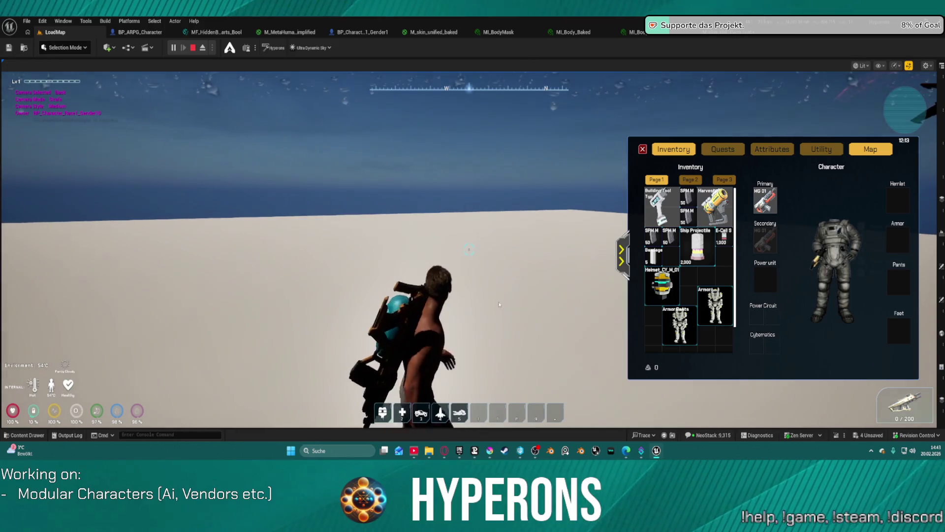
pyautogui.press('Escape')
pyautogui.hotkey('ctrl', 'space')
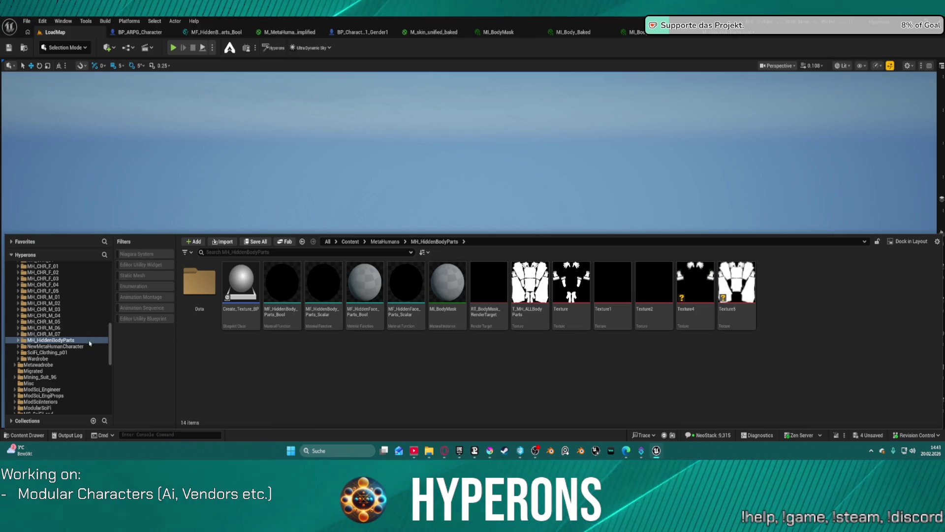
# Scroll through the MH_HiddenBodyParts assets, then close the Content Drawer.
pyautogui.scroll(-3, 70, 352)
pyautogui.scroll(3, 79, 303)
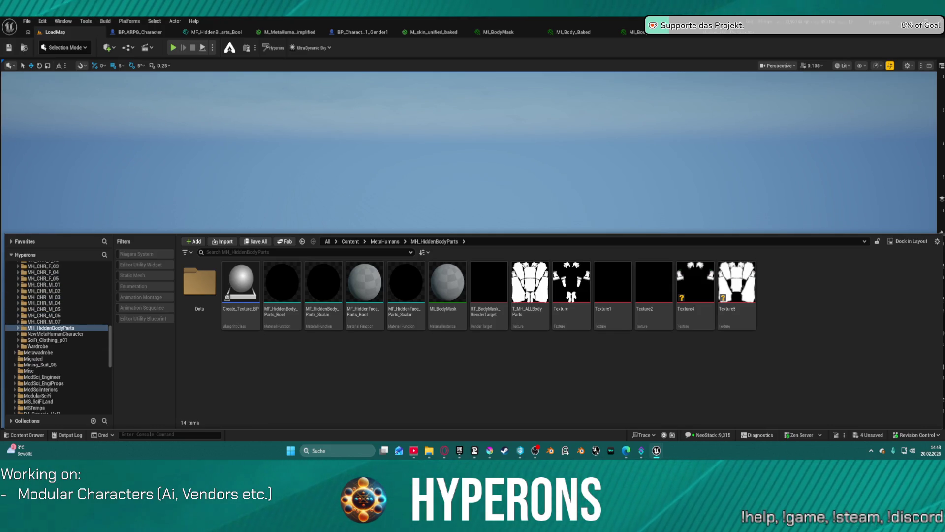
pyautogui.hotkey('ctrl', 'space')
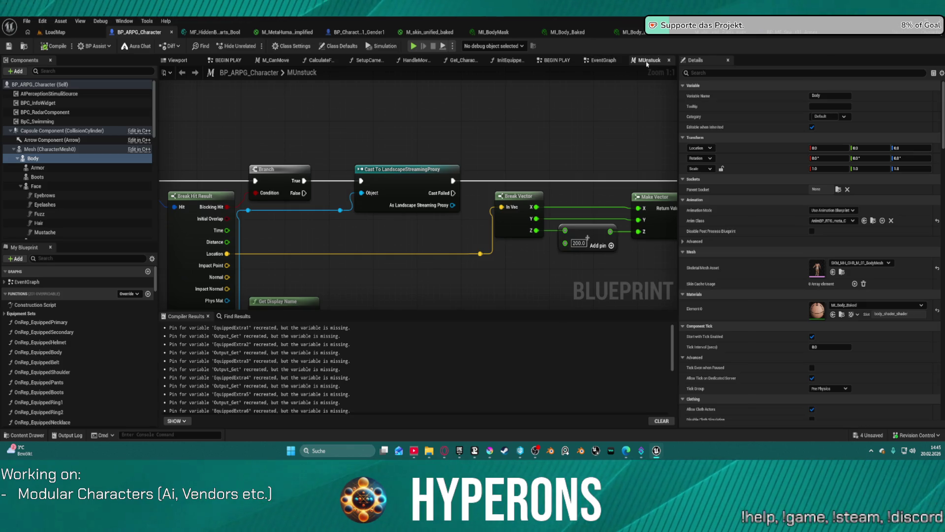
# Close the unused graph tabs, including HandleMoveTo, SetupCamera, CalculateFWD and M_CanMove.
pyautogui.click(602, 60)
pyautogui.click(599, 60)
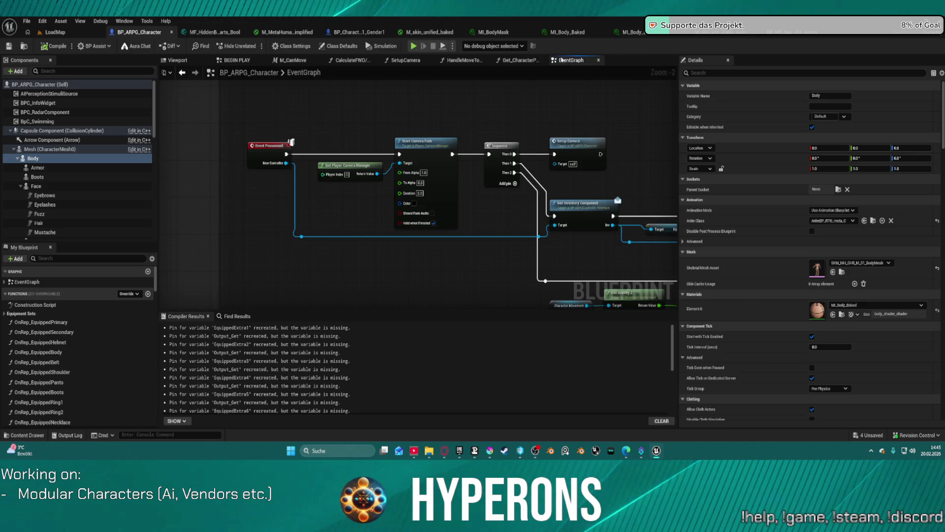
pyautogui.click(601, 60)
pyautogui.click(543, 60)
pyautogui.middleClick(439, 60)
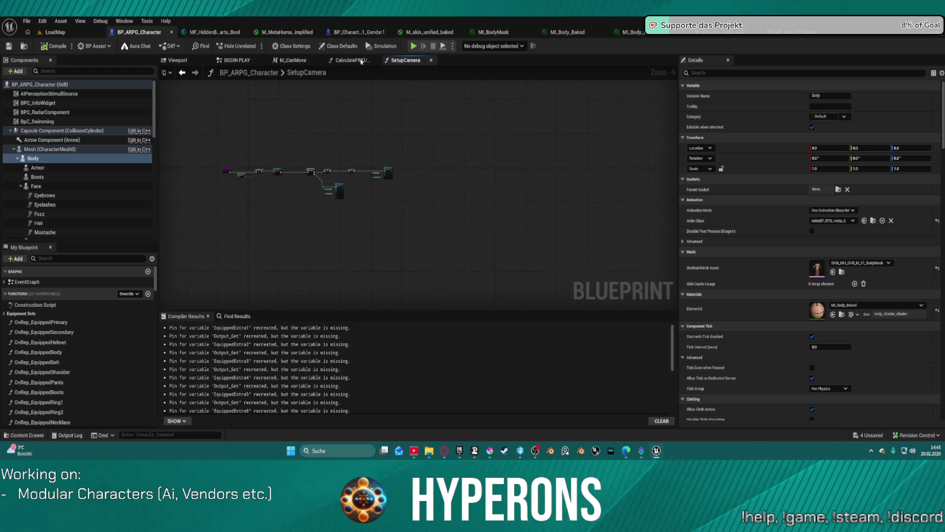
pyautogui.middleClick(402, 60)
pyautogui.middleClick(349, 60)
pyautogui.middleClick(296, 60)
# Search 'adap' in My Blueprint and open the Adapt Modular Mesh function graph.
pyautogui.click(89, 259)
pyautogui.write('ada')
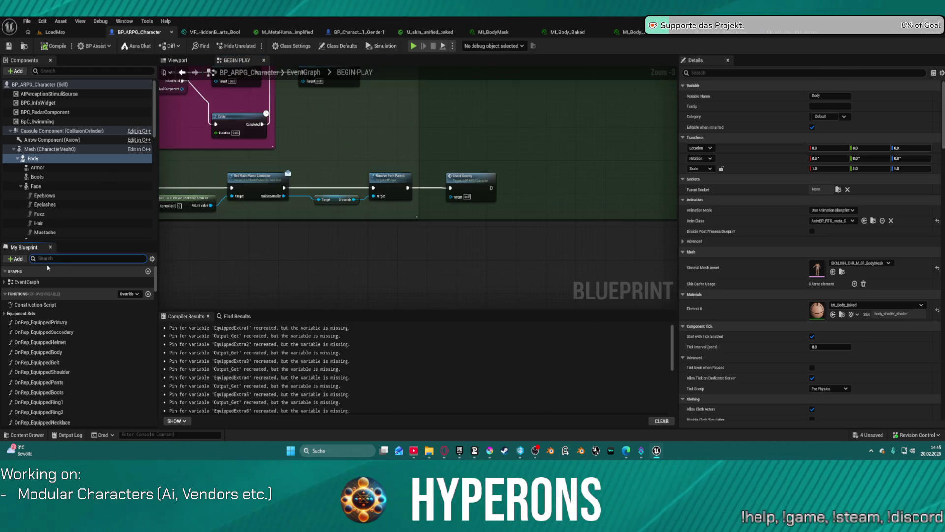
pyautogui.write('p')
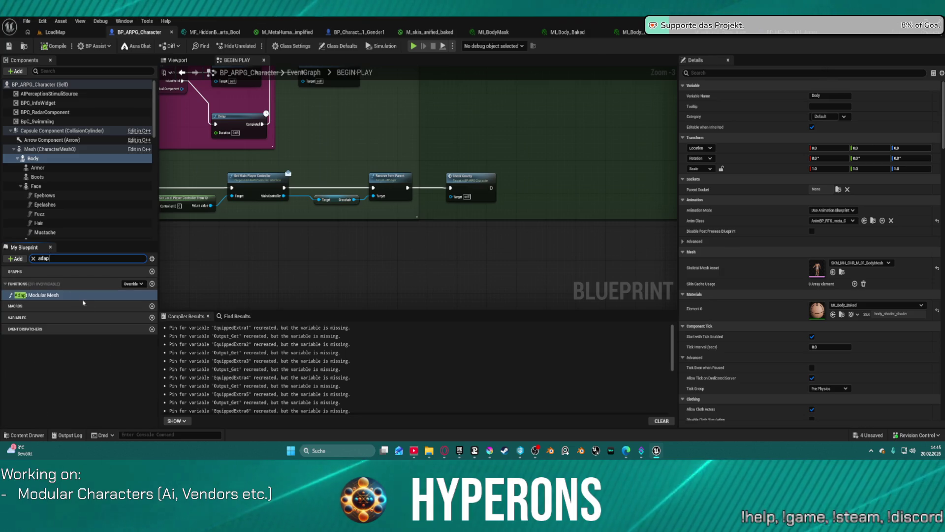
pyautogui.click(41, 297)
pyautogui.doubleClick(42, 298)
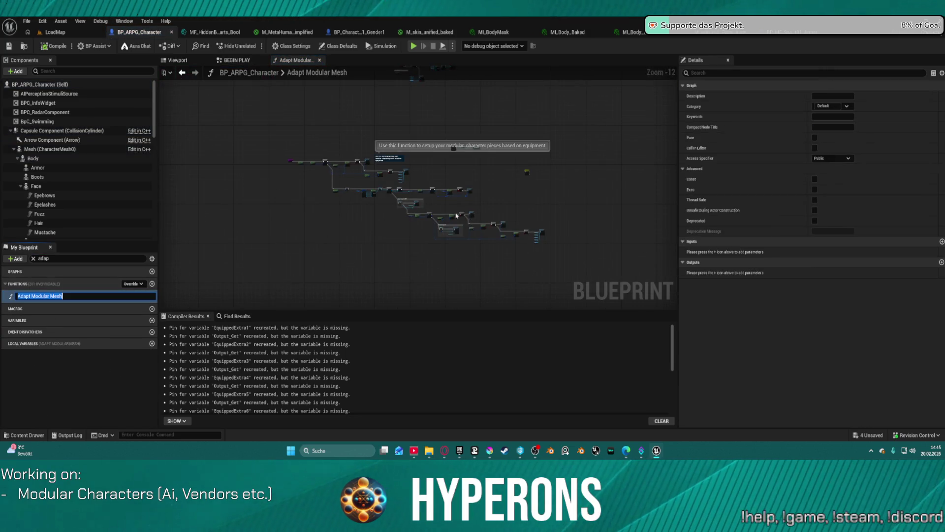
# Find the Hide Body Parts call in Adapt Modular Mesh and open the HideBodyParts function.
pyautogui.moveTo(475, 183)
pyautogui.mouseDown()
pyautogui.moveTo(612, 85)
pyautogui.moveTo(648, 110)
pyautogui.moveTo(359, 268)
pyautogui.moveTo(381, 255)
pyautogui.mouseUp()
pyautogui.moveTo(293, 165)
pyautogui.mouseDown()
pyautogui.moveTo(315, 156)
pyautogui.moveTo(461, 183)
pyautogui.mouseUp()
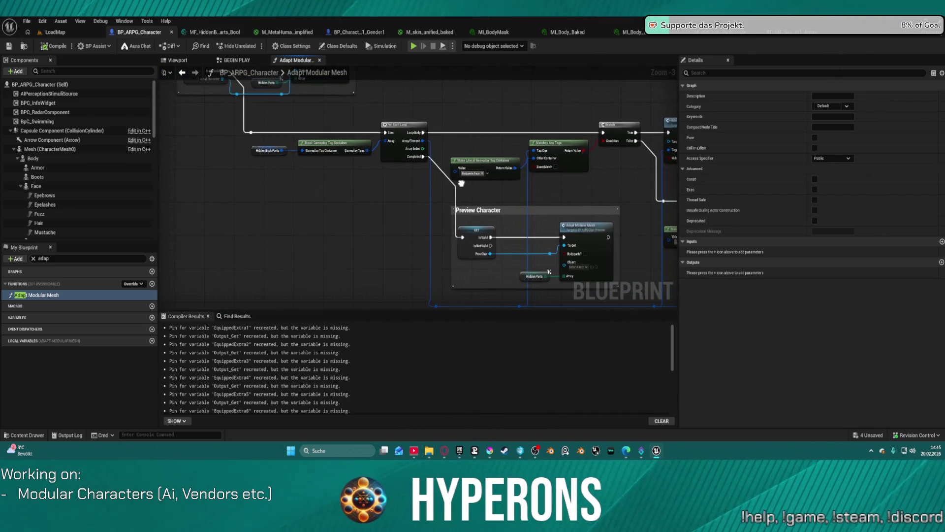
pyautogui.moveTo(327, 173); pyautogui.dragTo(246, 141)
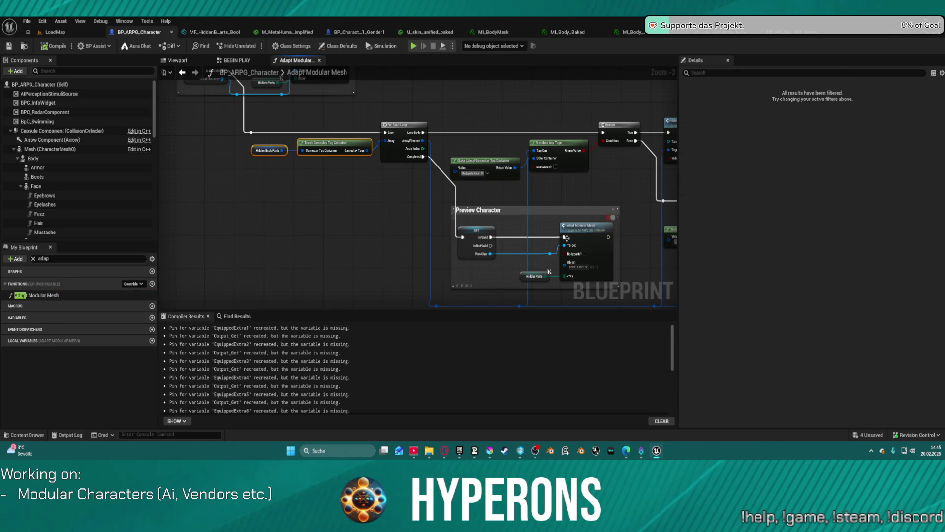
pyautogui.moveTo(613, 215)
pyautogui.mouseDown()
pyautogui.moveTo(582, 148)
pyautogui.moveTo(163, 163)
pyautogui.mouseUp()
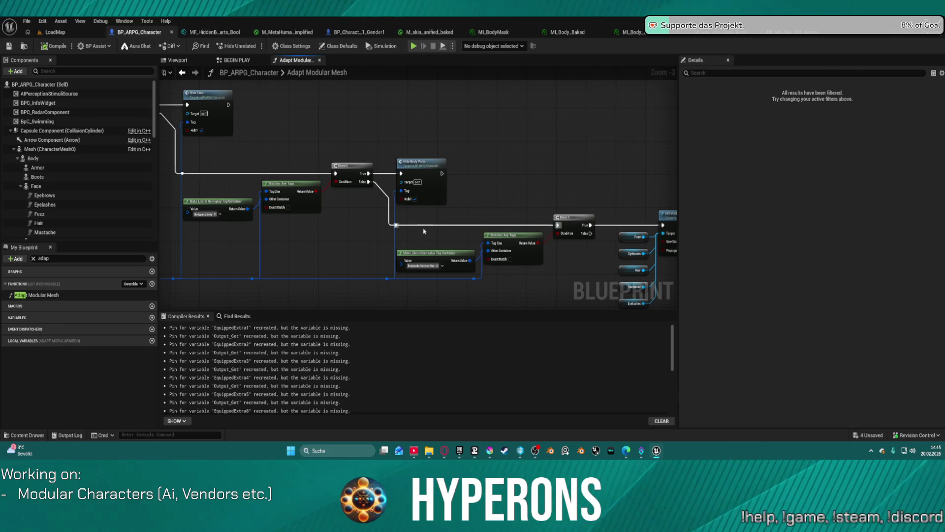
pyautogui.moveTo(500, 209)
pyautogui.mouseDown()
pyautogui.moveTo(492, 177)
pyautogui.moveTo(490, 194)
pyautogui.moveTo(522, 162)
pyautogui.mouseUp()
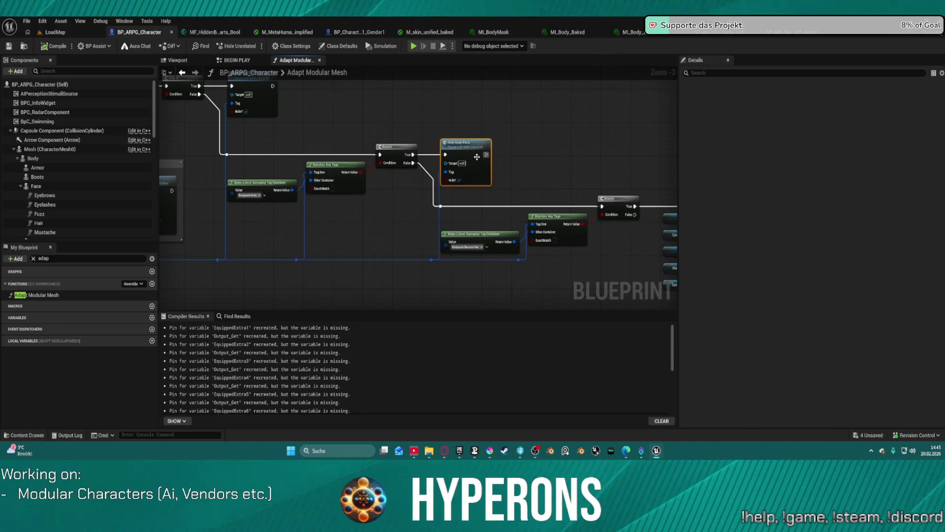
pyautogui.doubleClick(477, 156)
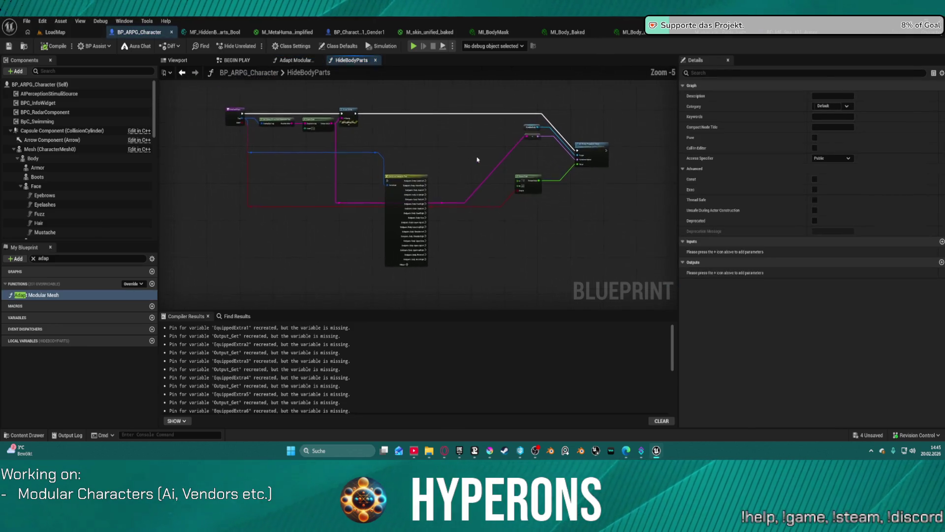
# Survey the HideBodyParts graph from Switch on Gameplay Tag to Select Float and Set Scalar Parameter.
pyautogui.rightClick(419, 167)
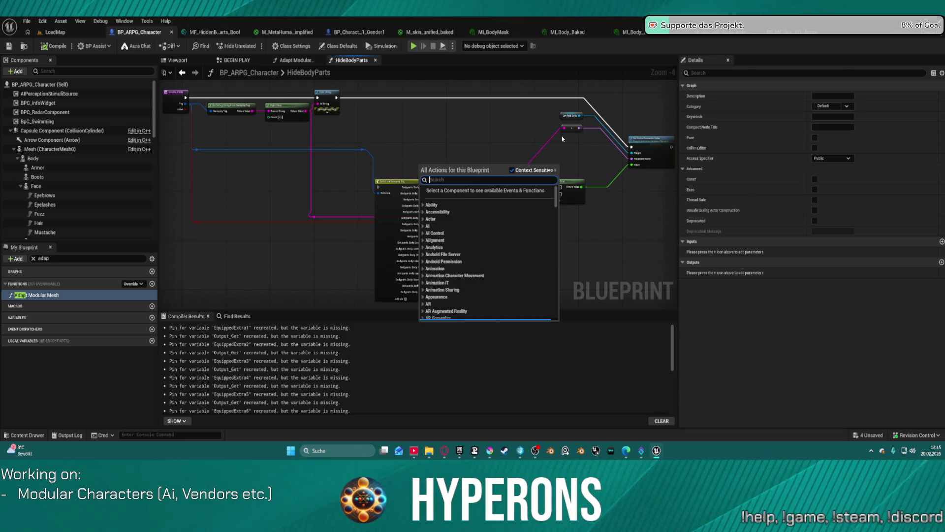
pyautogui.rightClick(508, 127)
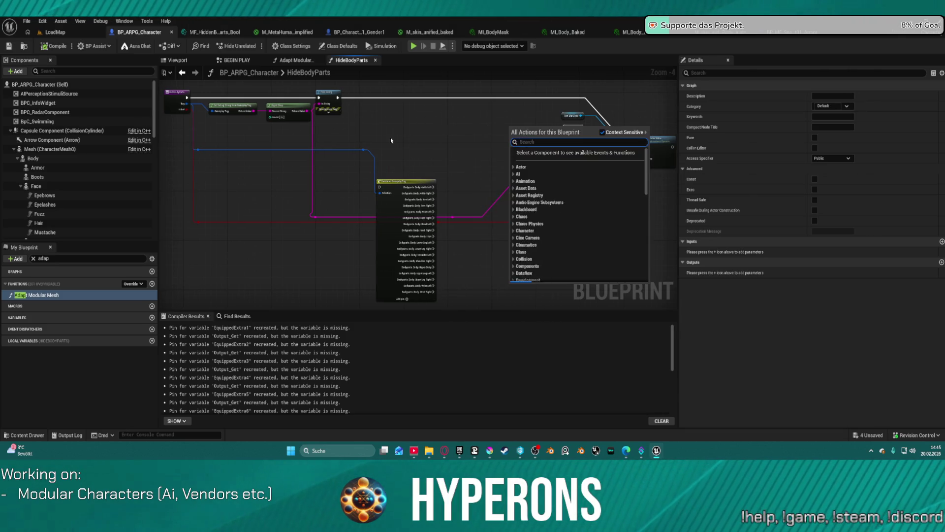
pyautogui.scroll(2, 449, 150)
pyautogui.moveTo(489, 167)
pyautogui.mouseDown()
pyautogui.moveTo(548, 194)
pyautogui.moveTo(316, 176)
pyautogui.mouseUp()
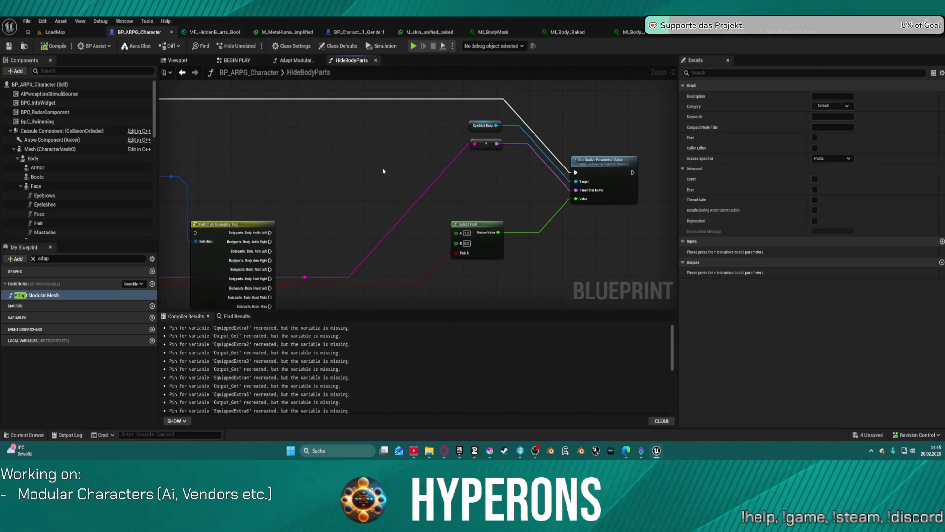
pyautogui.click(208, 225)
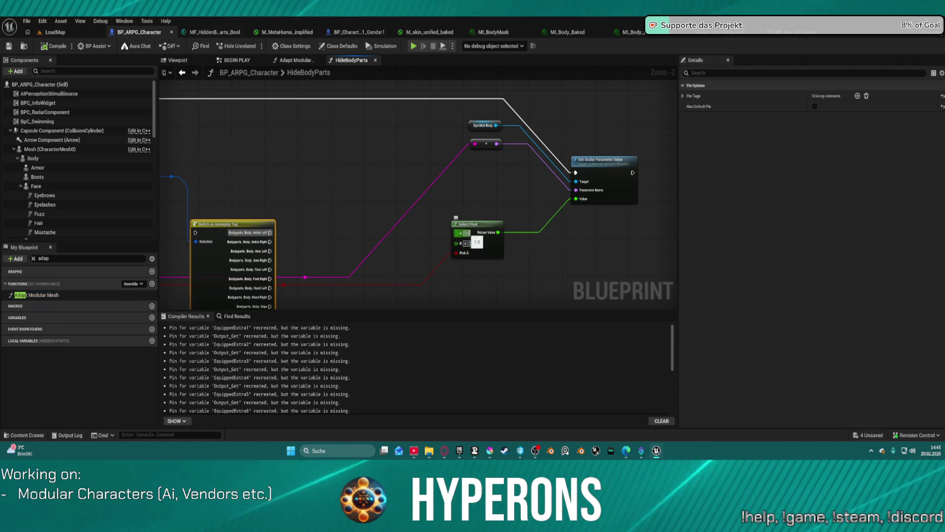
pyautogui.moveTo(477, 250); pyautogui.dragTo(842, 271)
pyautogui.moveTo(789, 227)
pyautogui.mouseDown()
pyautogui.moveTo(696, 185)
pyautogui.moveTo(489, 165)
pyautogui.mouseUp()
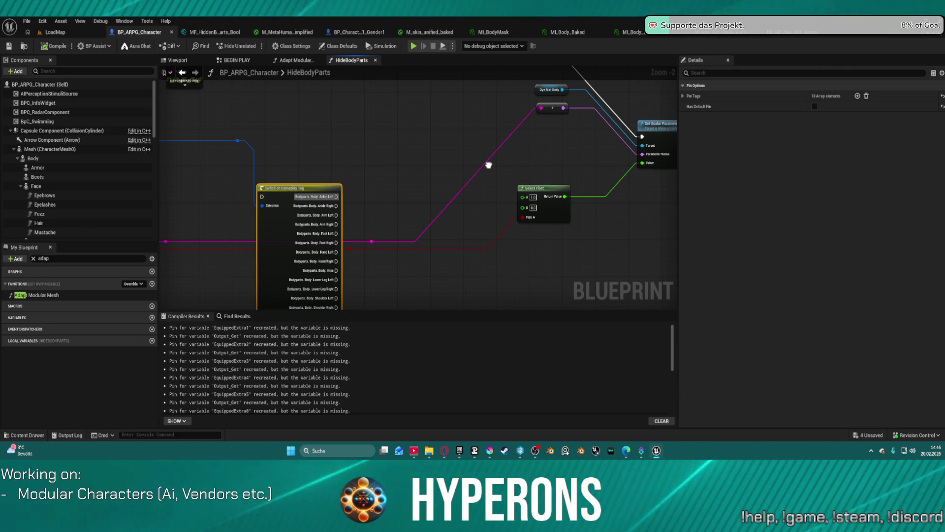
pyautogui.scroll(-3, 488, 165)
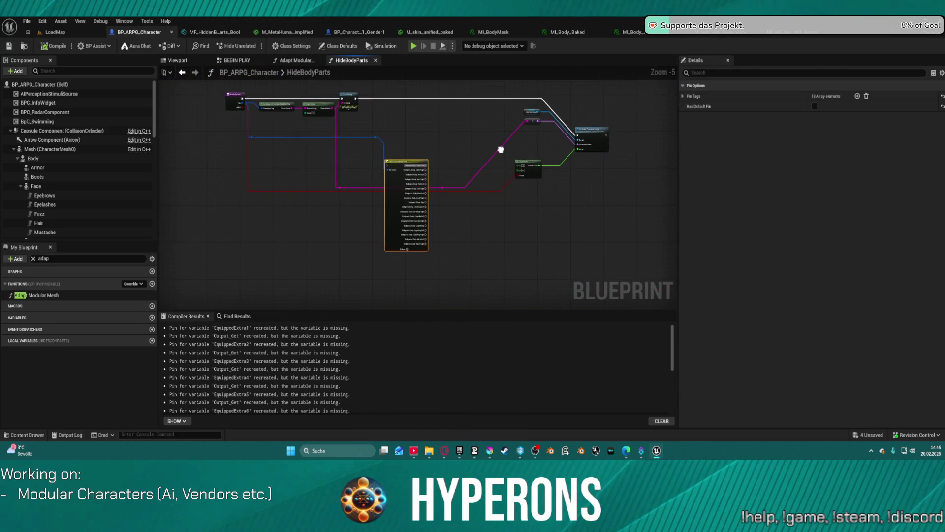
pyautogui.scroll(1, 502, 147)
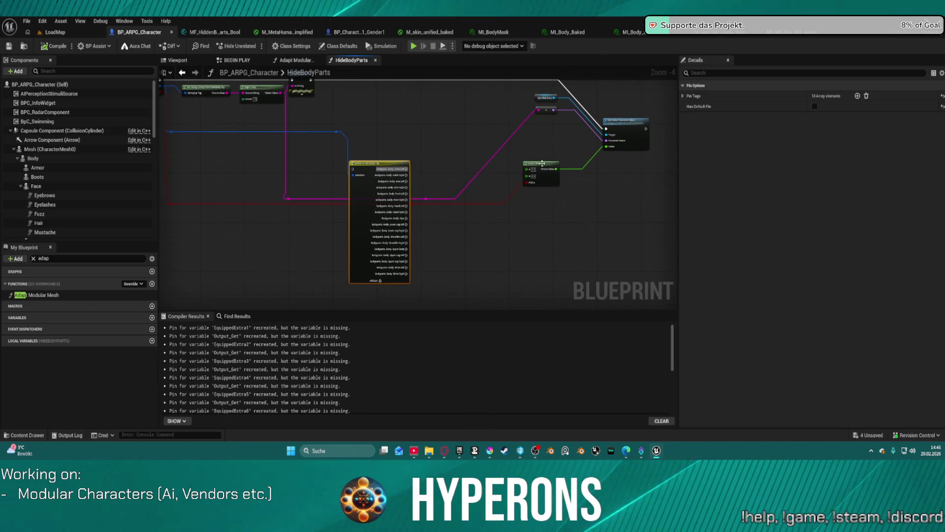
pyautogui.scroll(2, 533, 172)
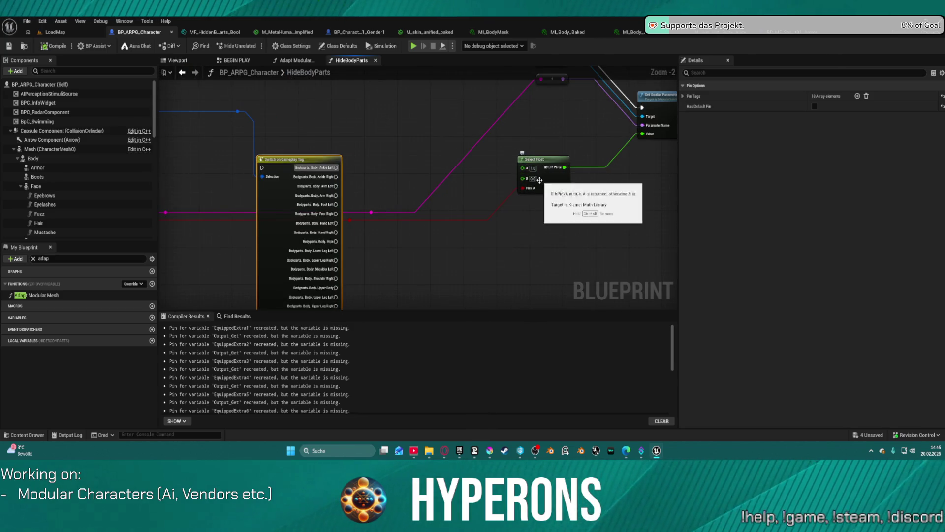
# Add a NOT node feeding Select Float's Pick A and wire a boolean output into it.
pyautogui.moveTo(523, 187); pyautogui.dragTo(516, 239)
pyautogui.write('notb')
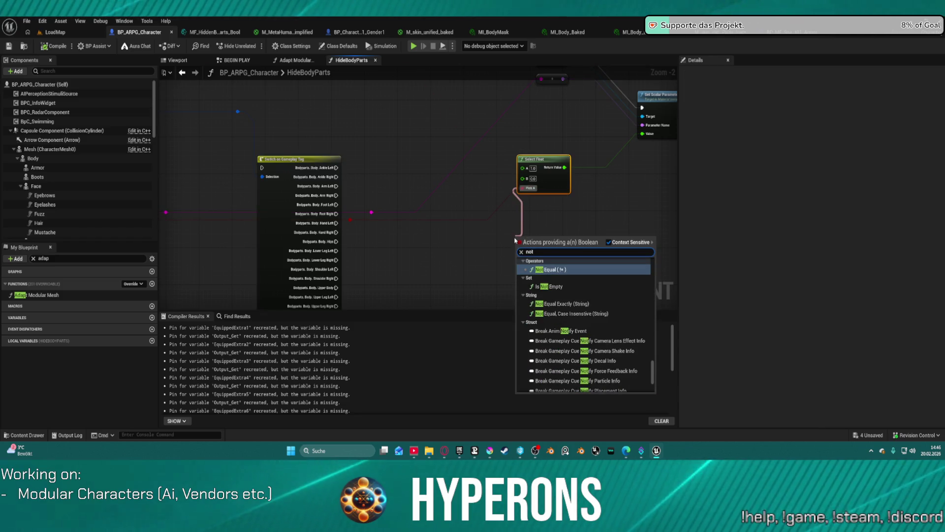
pyautogui.press('Return')
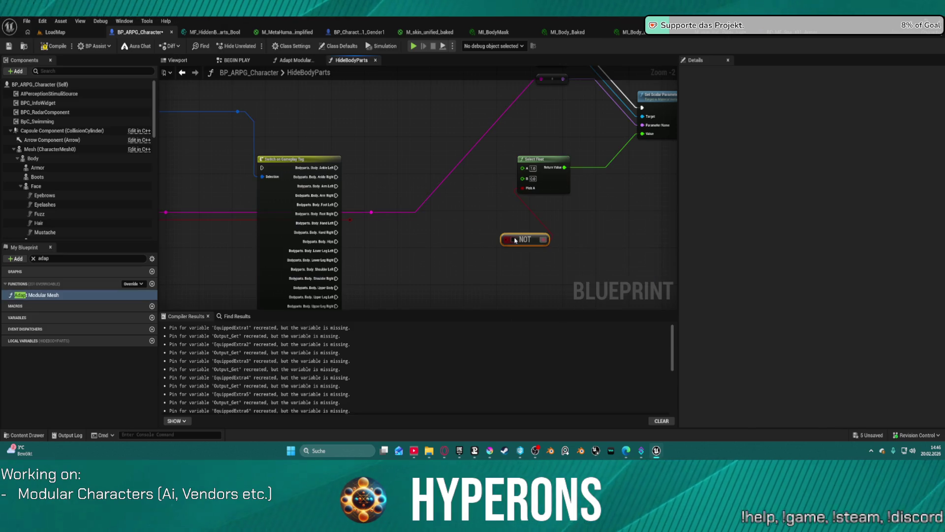
pyautogui.moveTo(350, 218)
pyautogui.mouseDown()
pyautogui.moveTo(459, 242)
pyautogui.moveTo(505, 240)
pyautogui.mouseUp()
pyautogui.click(501, 210)
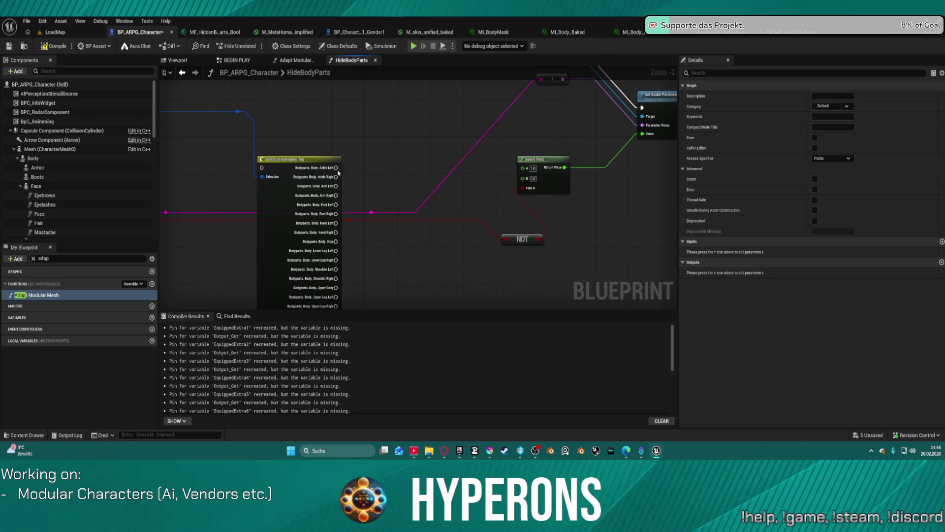
# Shift the Switch on Gameplay Tag node right, undo its accidental deletion, and start a standalone test.
pyautogui.click(194, 213)
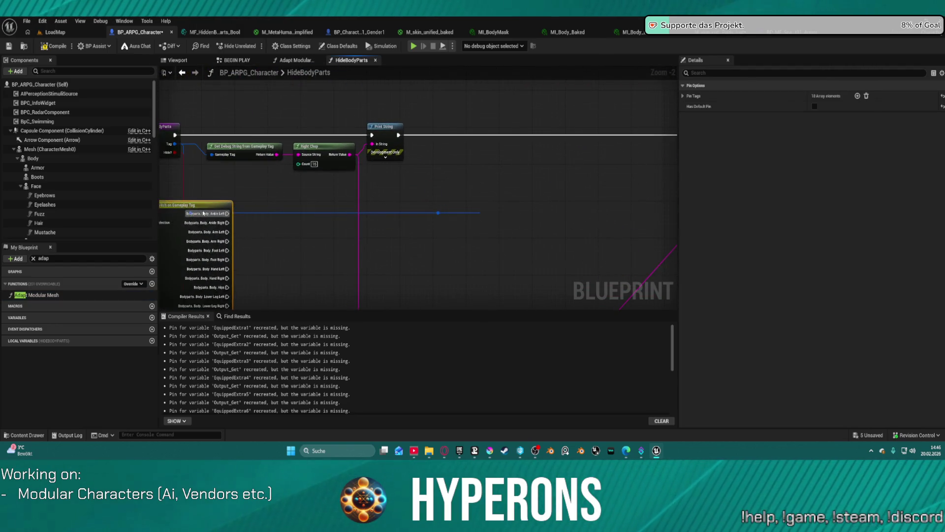
pyautogui.moveTo(194, 213); pyautogui.dragTo(236, 213)
pyautogui.moveTo(349, 206); pyautogui.dragTo(471, 232)
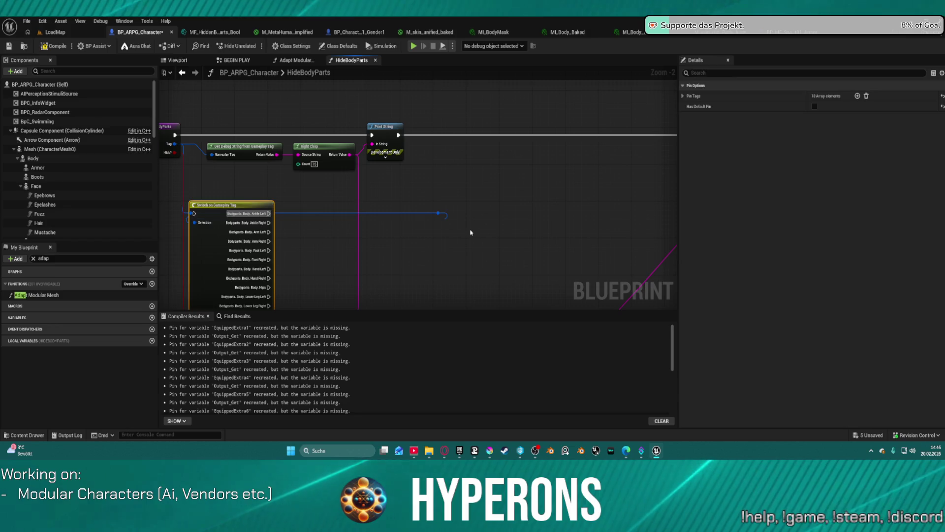
pyautogui.press('Delete')
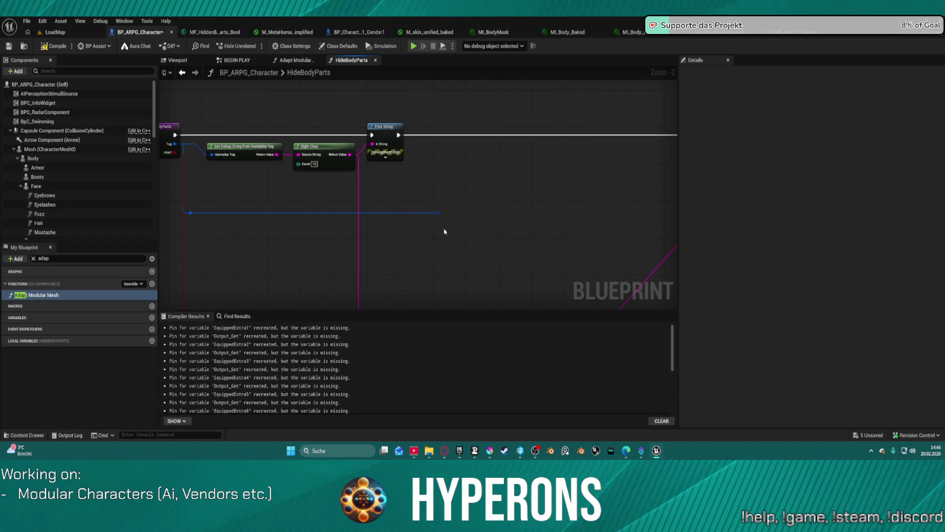
pyautogui.hotkey('ctrl', 'z')
pyautogui.click(446, 206)
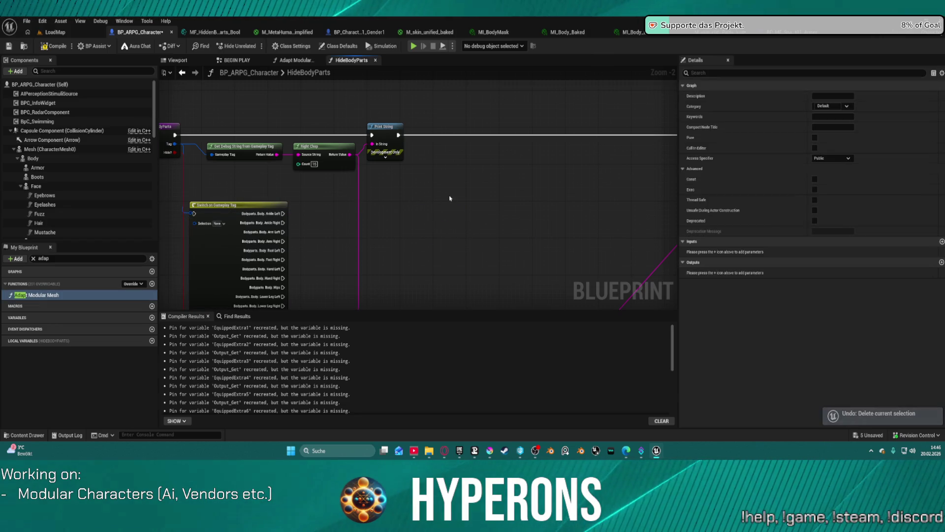
pyautogui.click(389, 132)
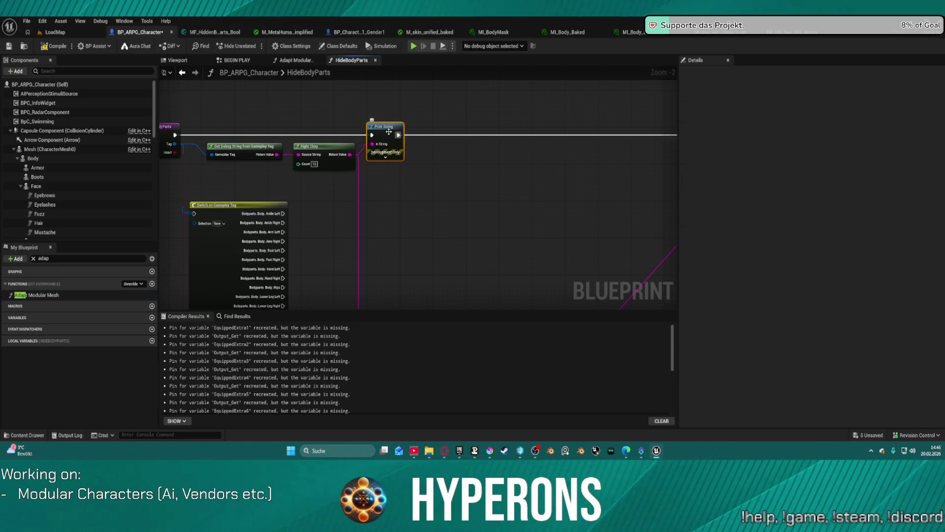
pyautogui.hotkey('ctrl', 'z')
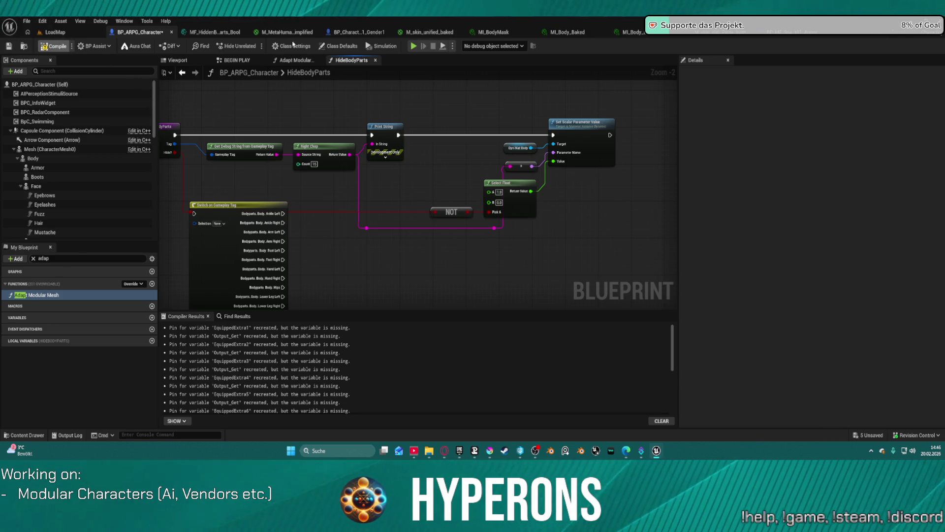
pyautogui.click(414, 46)
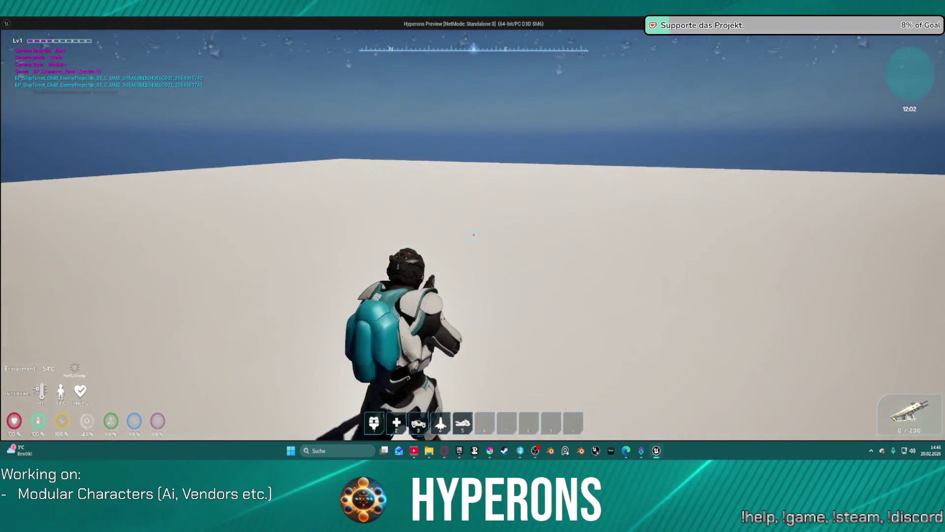
# In the game inventory, unequip the helmet, chest armor and armor pants.
pyautogui.press('space')
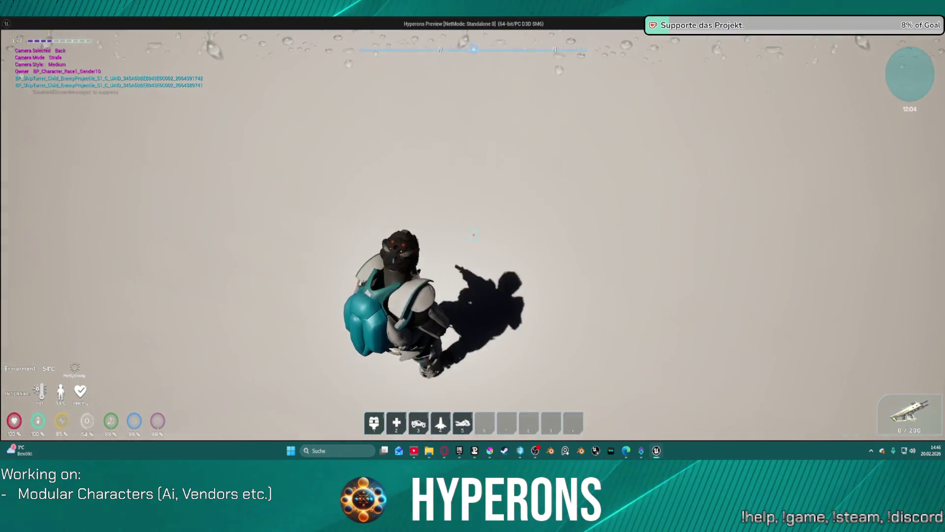
pyautogui.press('i')
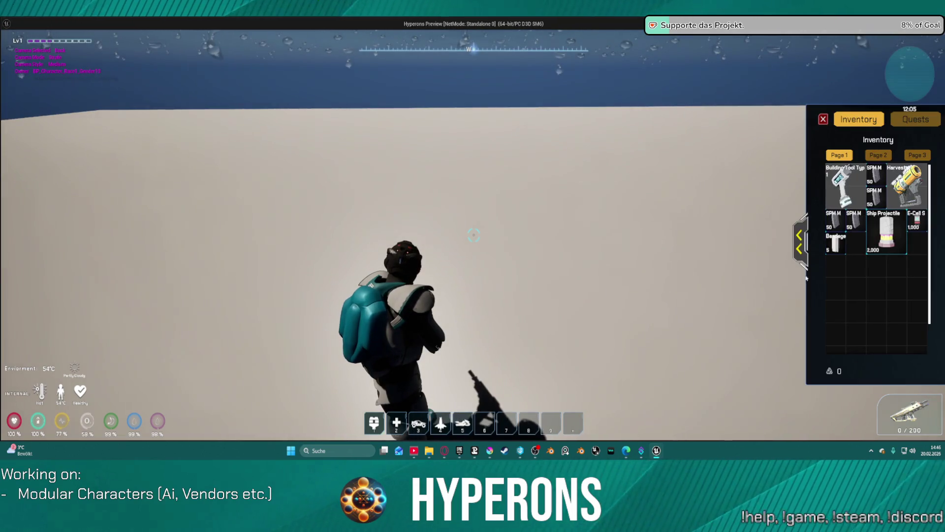
pyautogui.click(801, 243)
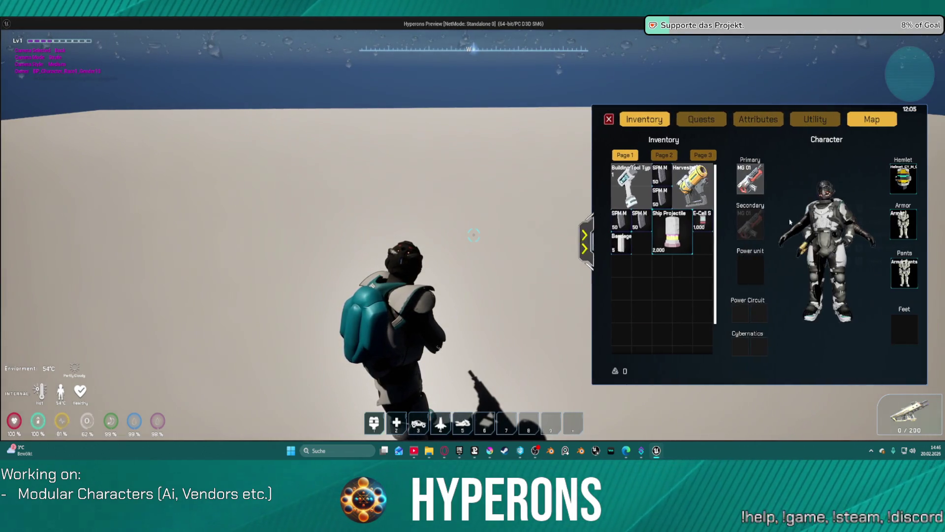
pyautogui.rightClick(898, 188)
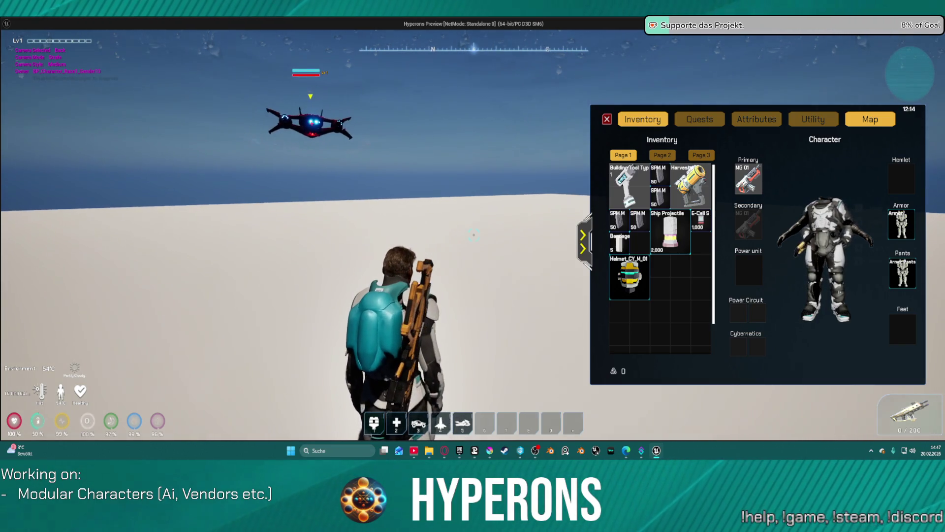
pyautogui.rightClick(904, 225)
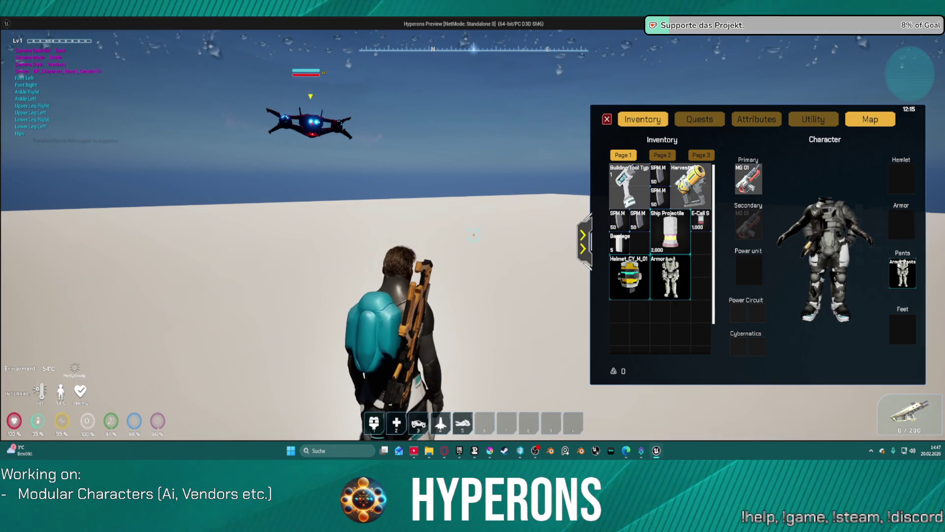
pyautogui.rightClick(902, 272)
# Re-equip the chest armor and armor pants, then exit the play session back to the graph.
pyautogui.moveTo(511, 264); pyautogui.dragTo(477, 261)
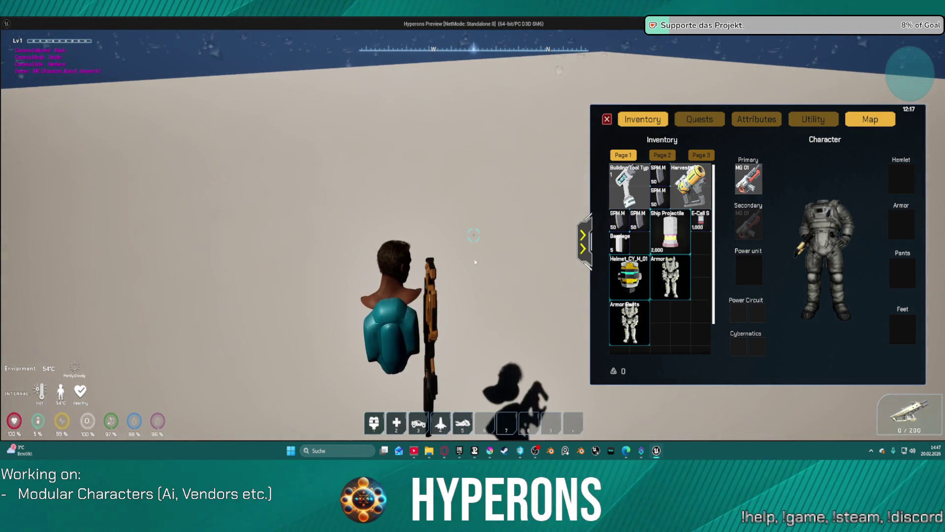
pyautogui.rightClick(631, 323)
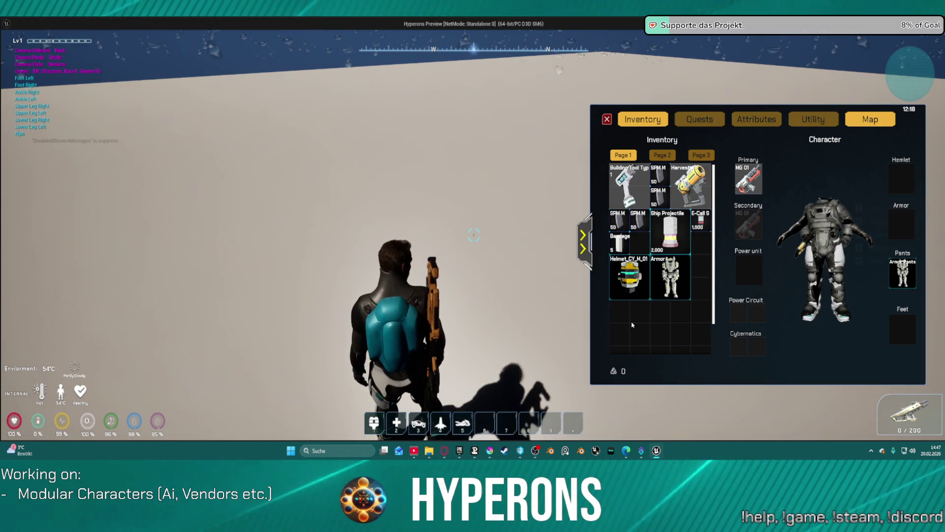
pyautogui.moveTo(493, 320); pyautogui.dragTo(537, 291)
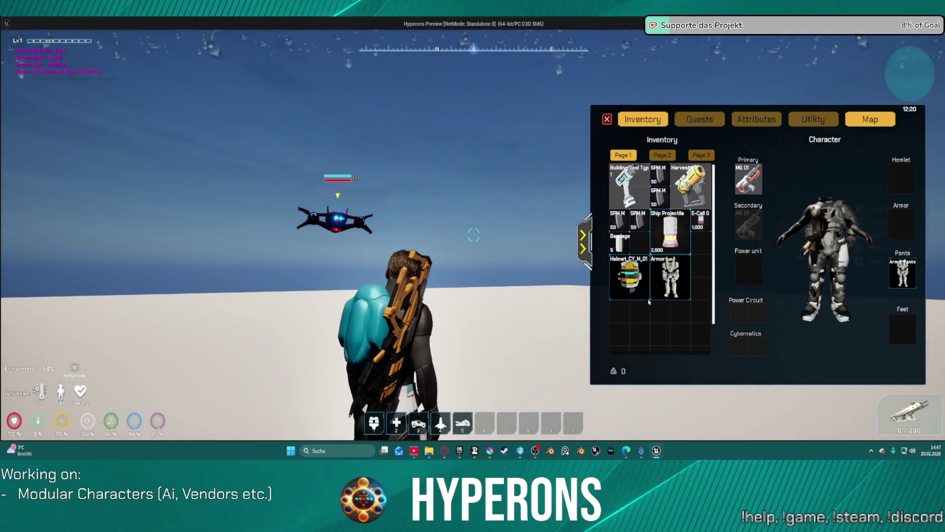
pyautogui.rightClick(897, 274)
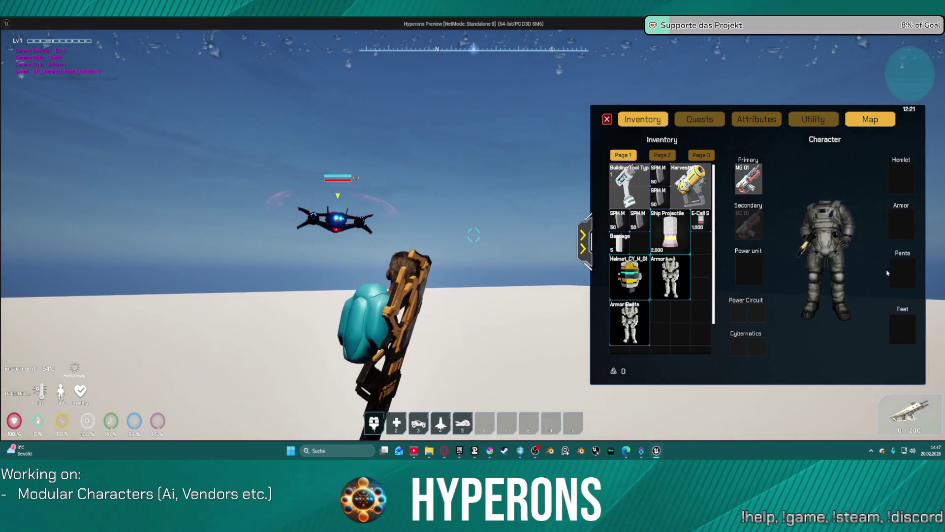
pyautogui.rightClick(661, 287)
pyautogui.rightClick(622, 315)
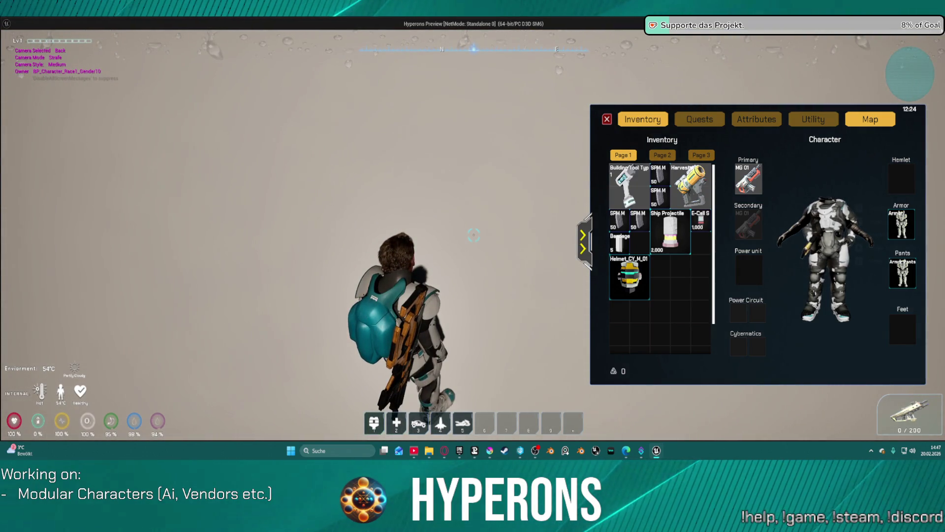
pyautogui.press('Escape')
pyautogui.moveTo(323, 199); pyautogui.dragTo(389, 181)
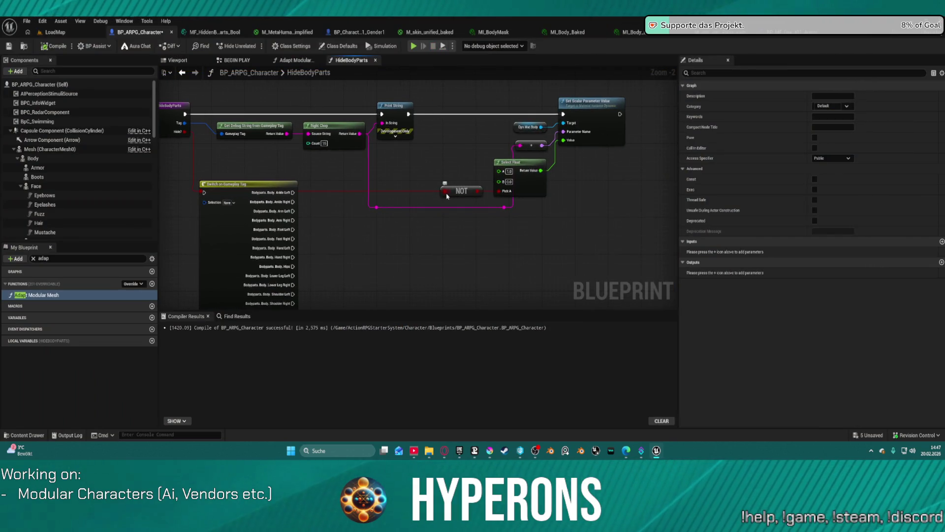
# Move the NOT node up off the wire, recompile BP_ARPG_Character, and switch to LoadMap.
pyautogui.moveTo(453, 185); pyautogui.dragTo(446, 148)
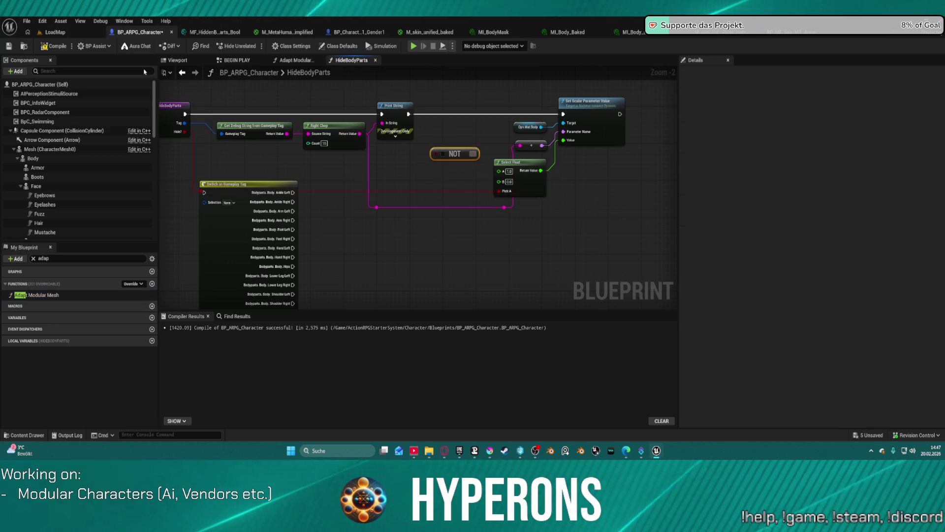
pyautogui.click(58, 47)
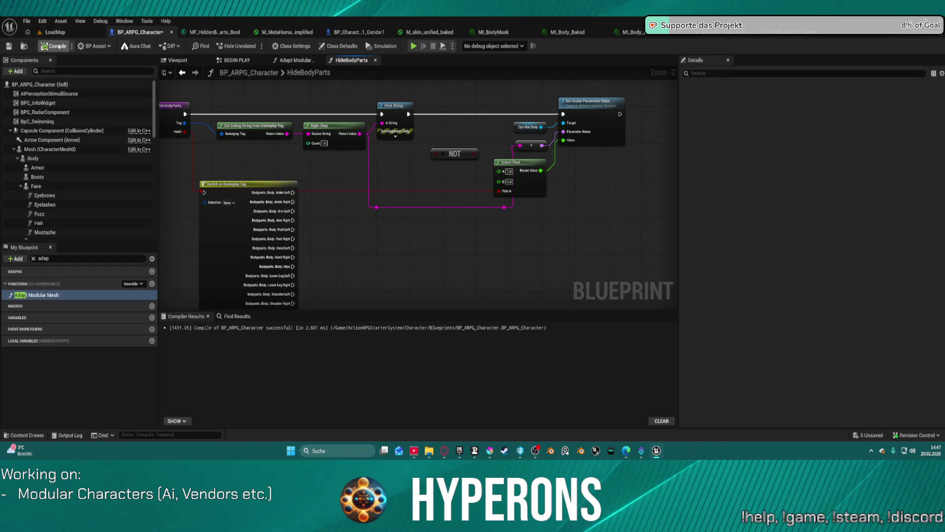
pyautogui.click(84, 33)
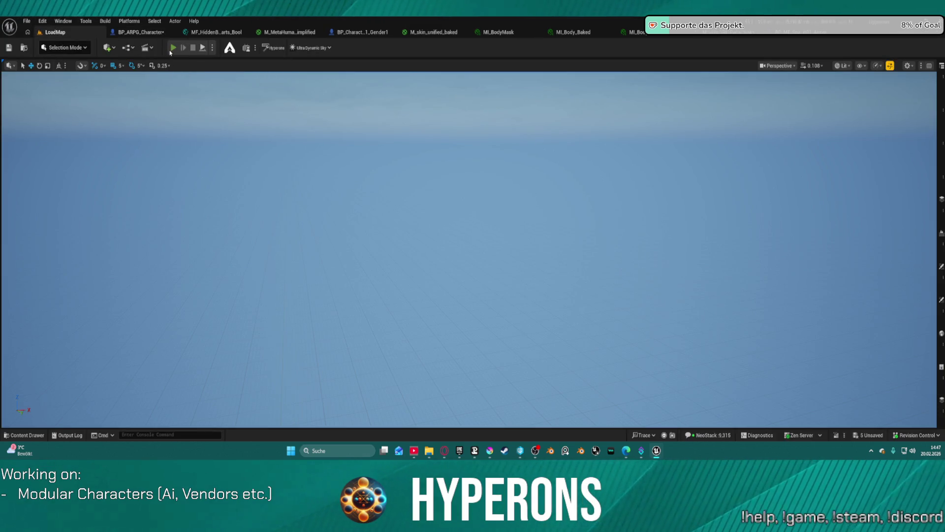
pyautogui.hotkey('alt', 'p')
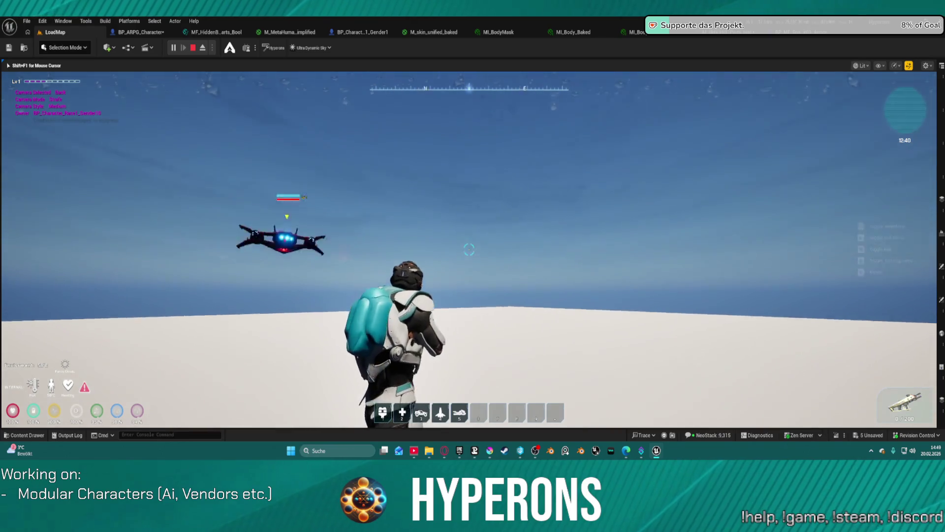
pyautogui.hotkey('shift', 'F1')
pyautogui.press('Escape')
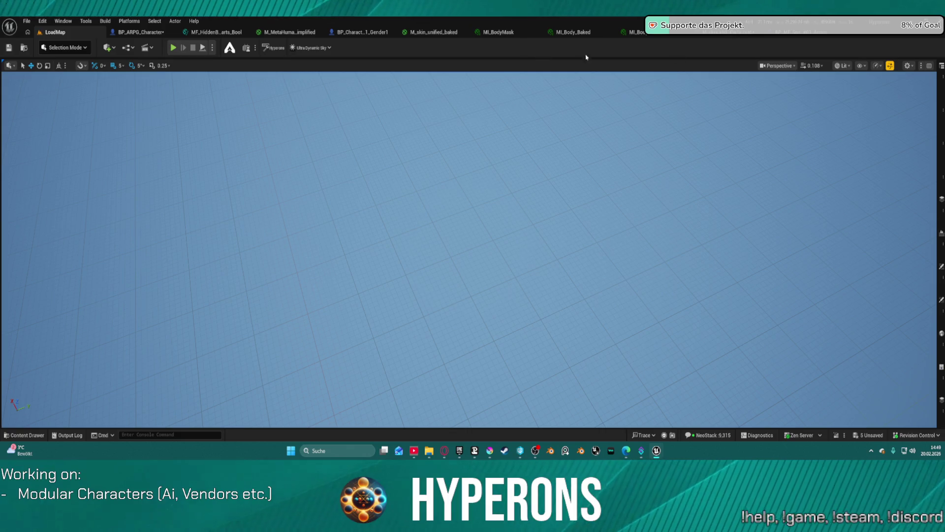
# Flip between the armor blueprint, Gender1 blueprint and LoadMap tabs, ending on the armor's defaults.
pyautogui.click(788, 32)
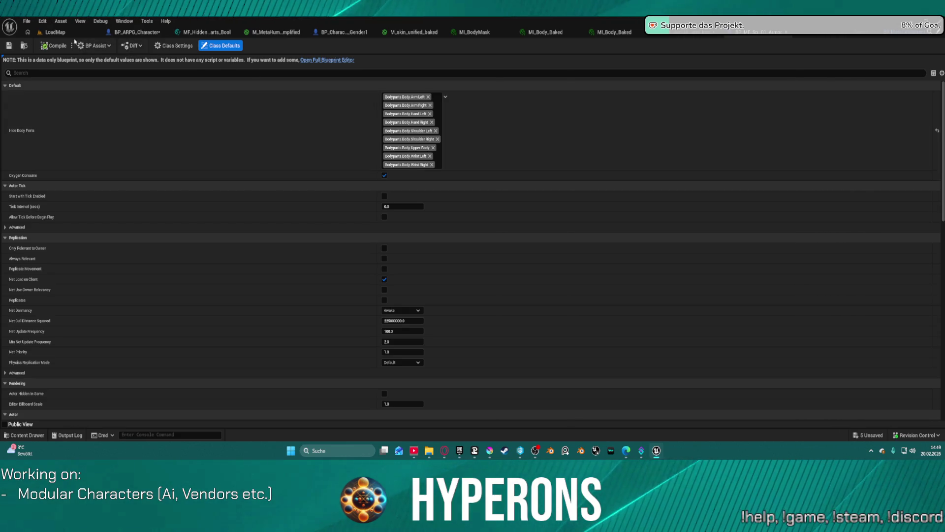
pyautogui.click(72, 35)
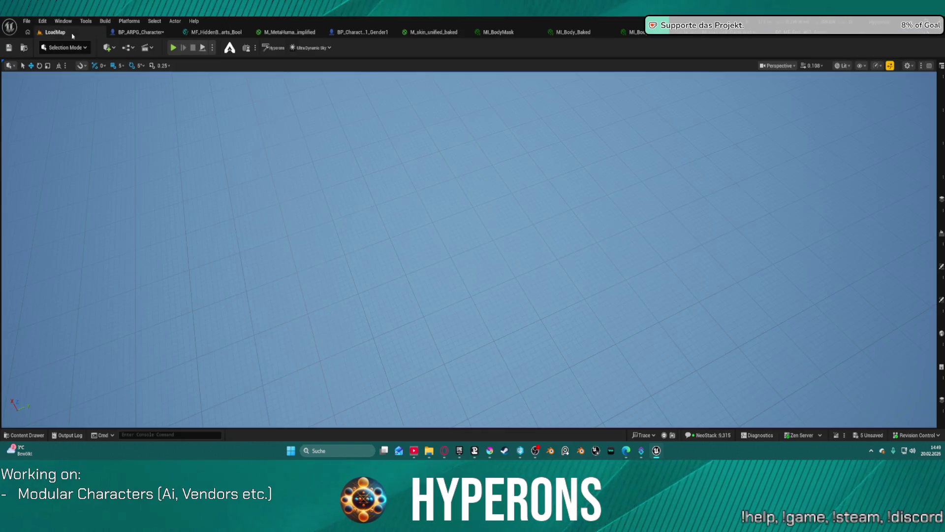
pyautogui.click(361, 35)
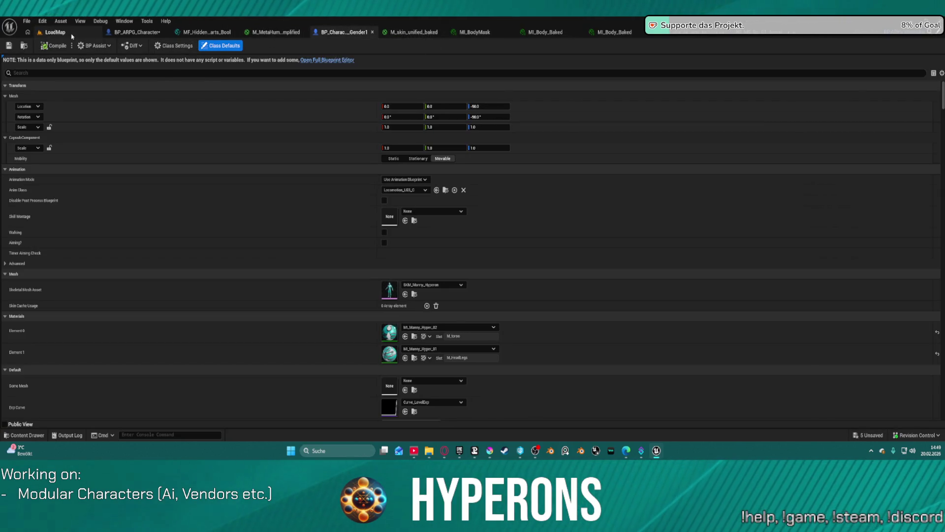
pyautogui.click(73, 36)
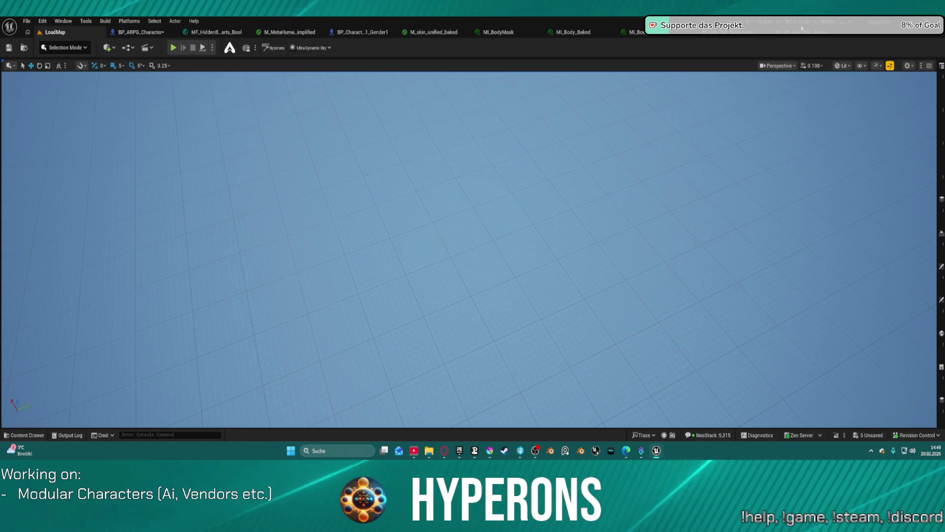
pyautogui.click(685, 33)
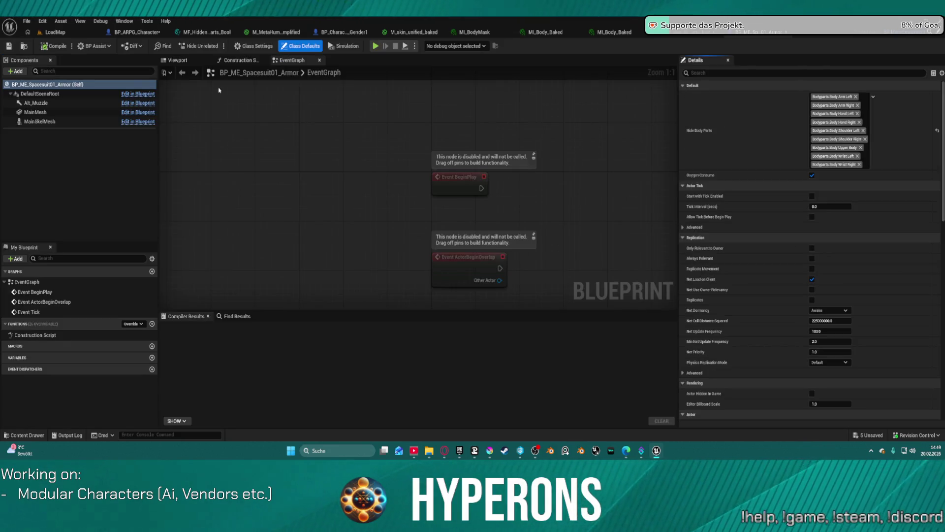
# Preview the spacesuit armor and pants meshes, briefly checking the MH_HiddenBodyParts folder.
pyautogui.click(178, 60)
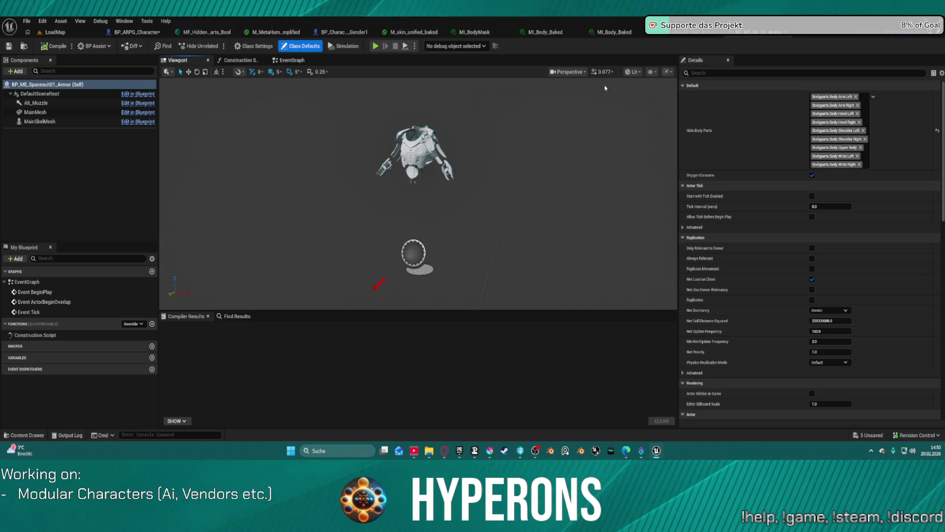
pyautogui.hotkey('ctrl', 'space')
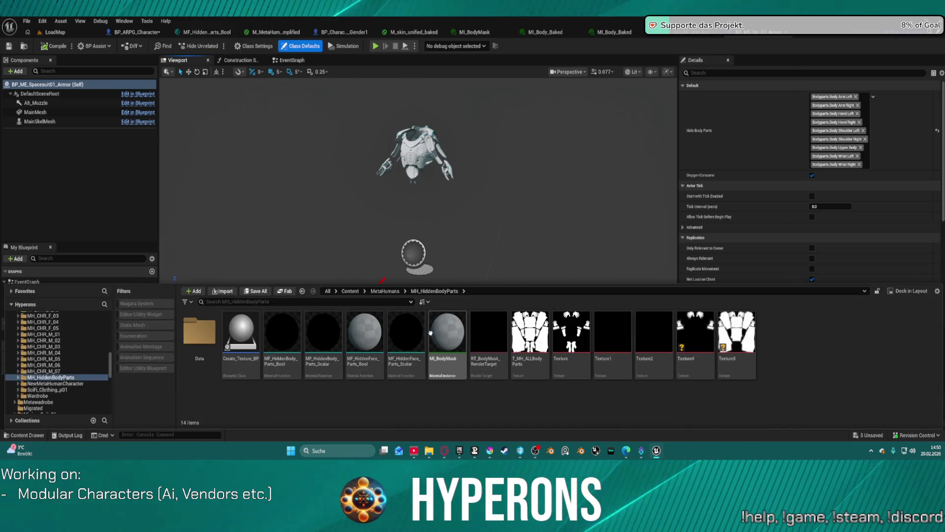
pyautogui.hotkey('ctrl', 'space')
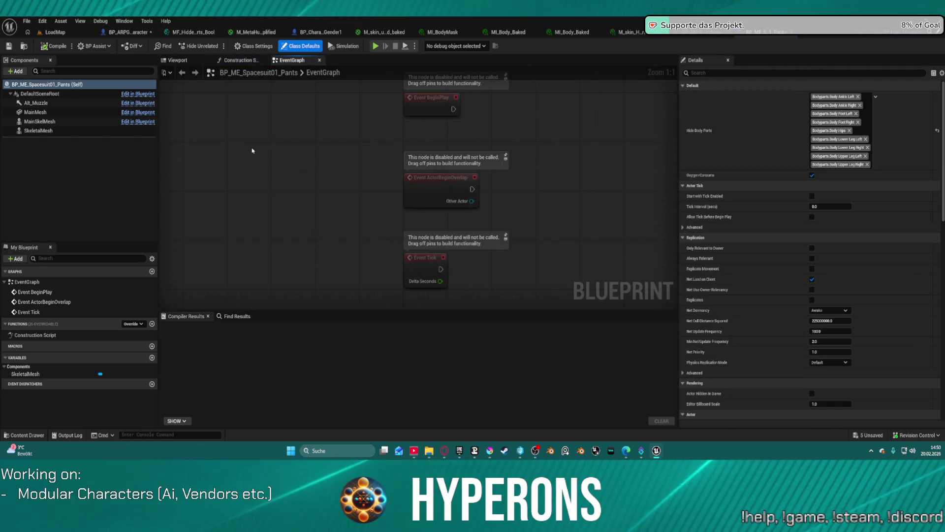
pyautogui.click(182, 60)
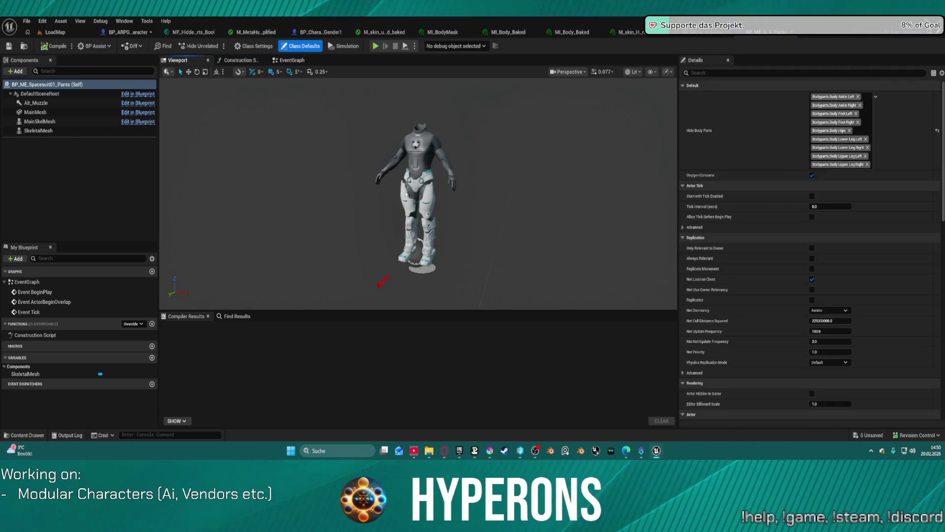